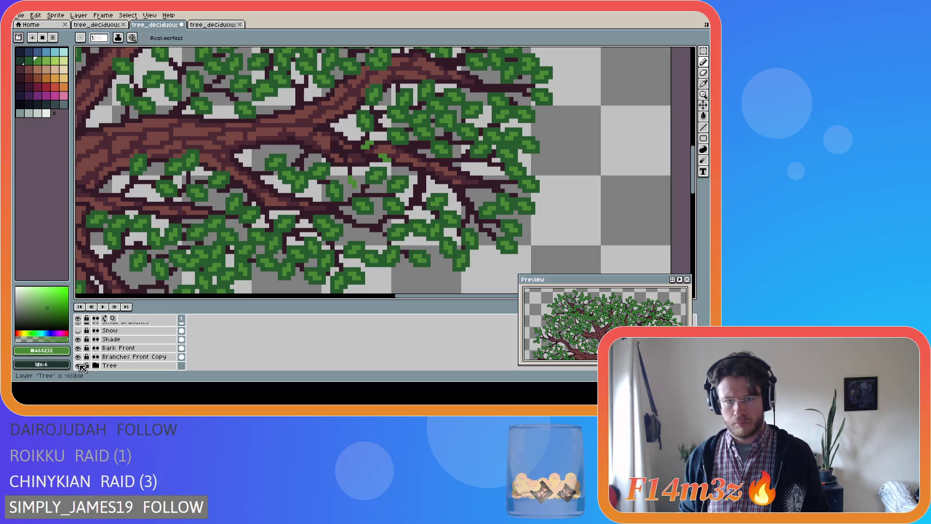
Hide the Tree layer and touch up a leaf pixel near the canopy centre.
{"action": "left_click", "coordinate": [79, 366]}
{"action": "left_click", "coordinate": [79, 366]}
{"action": "left_click", "coordinate": [79, 366]}
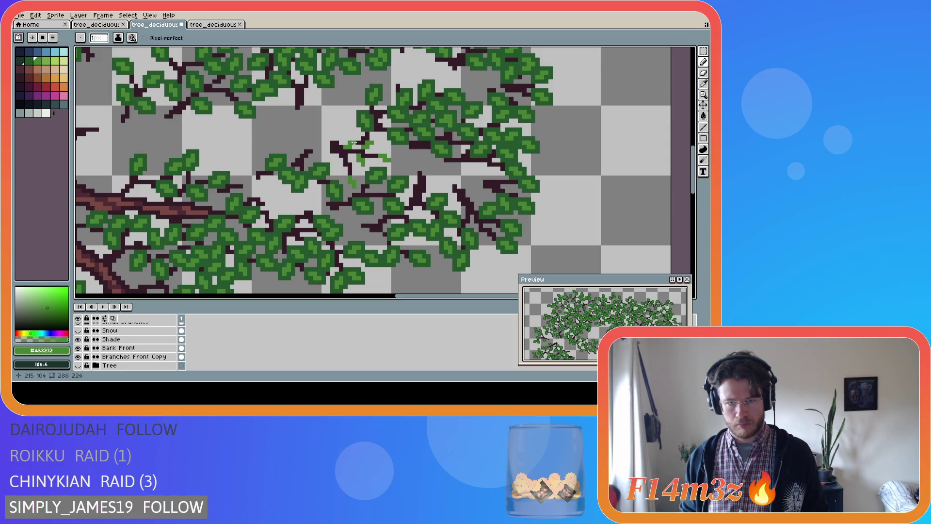
{"action": "mouse_move", "coordinate": [345, 145]}
{"action": "left_mouse_down"}
{"action": "mouse_move", "coordinate": [349, 138]}
{"action": "mouse_move", "coordinate": [337, 173]}
{"action": "left_mouse_up"}
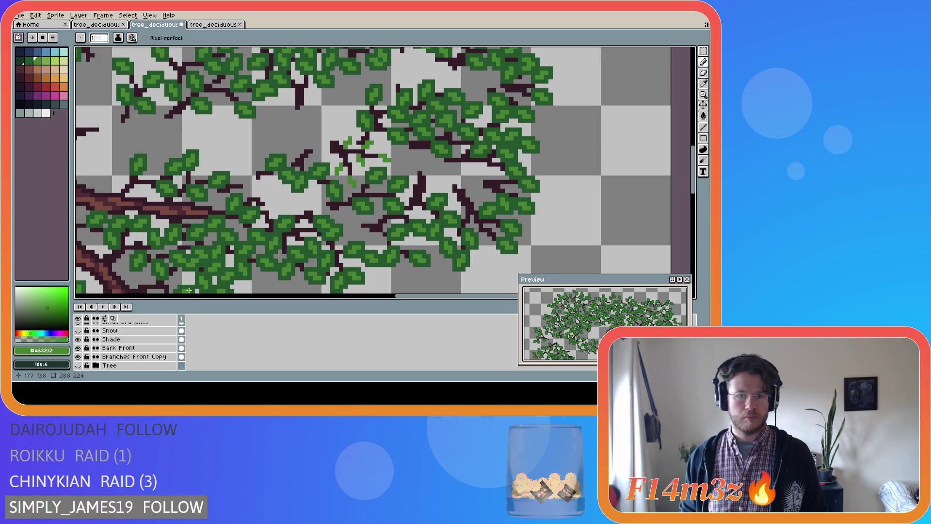
Eyedrop dark green #25562e, repaint the light-green leaf pixels, and save the file.
{"action": "key", "text": "i"}
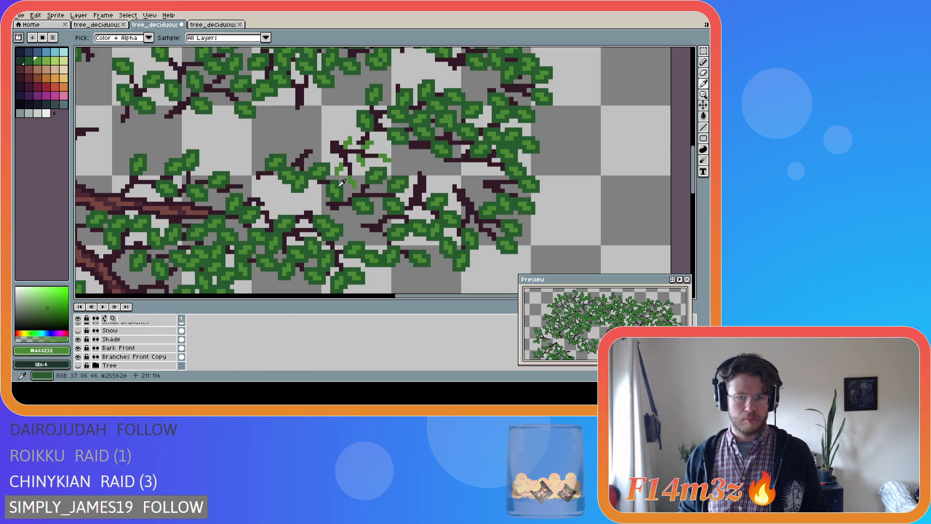
{"action": "left_click", "coordinate": [341, 183]}
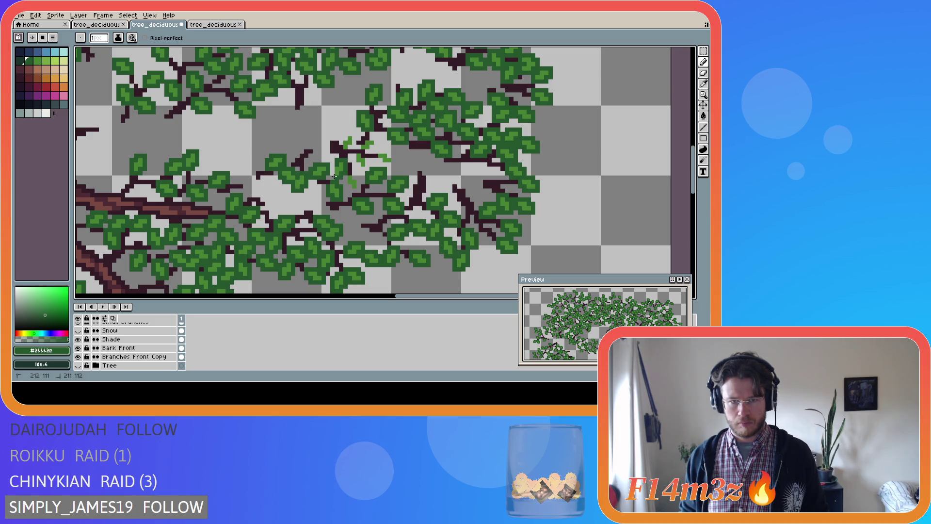
{"action": "left_click", "coordinate": [349, 188]}
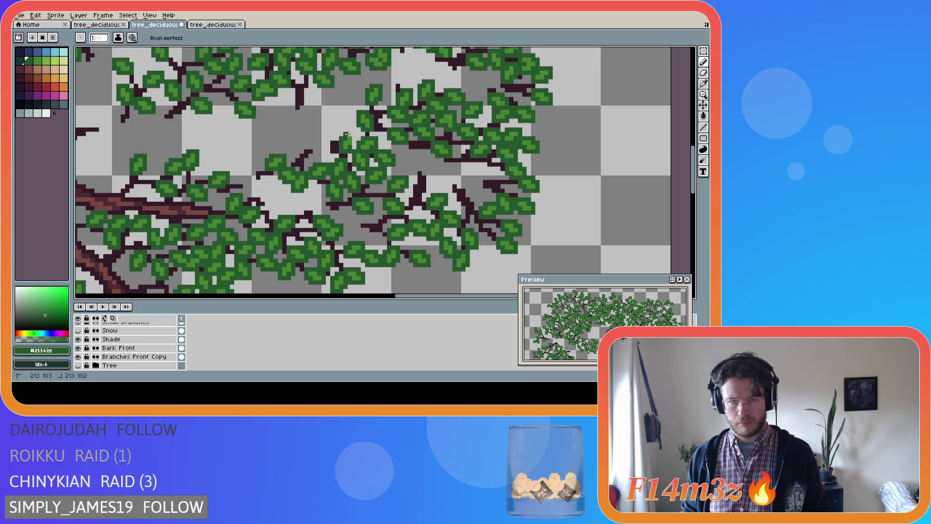
{"action": "key", "text": "ctrl+s"}
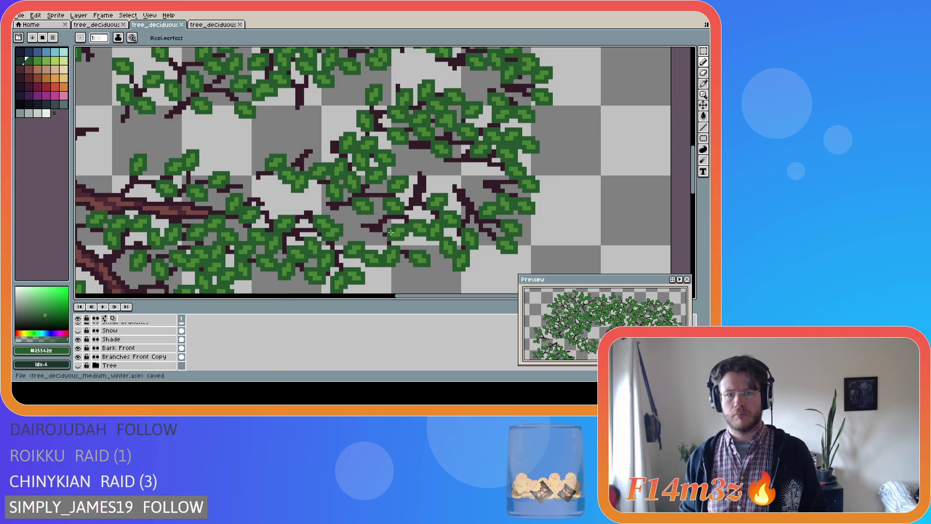
Make the Tree layer visible again so the brown trunk and branches reappear under the canopy.
{"action": "scroll", "coordinate": [376, 237], "scroll_direction": "down", "scroll_amount": 2}
{"action": "scroll", "coordinate": [377, 236], "scroll_direction": "down", "scroll_amount": 1}
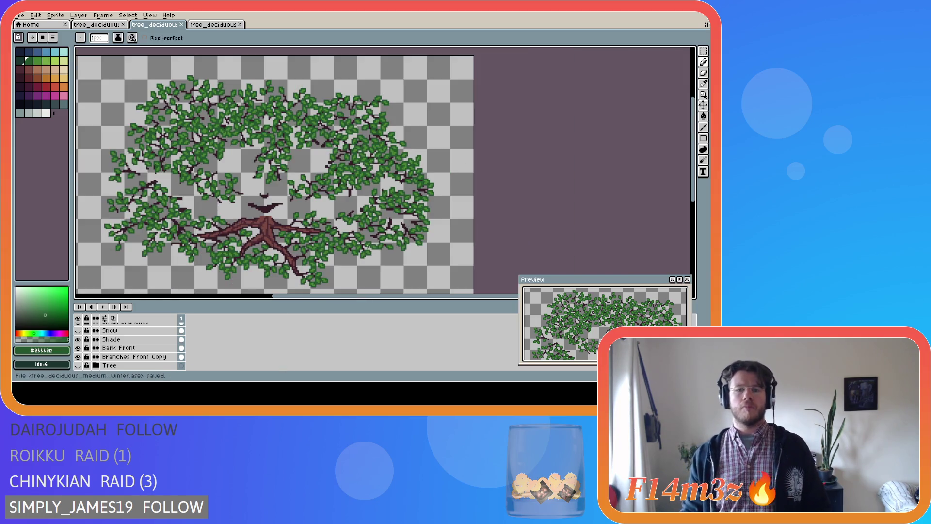
{"action": "scroll", "coordinate": [82, 349], "scroll_direction": "down", "scroll_amount": 2}
{"action": "left_click", "coordinate": [78, 348]}
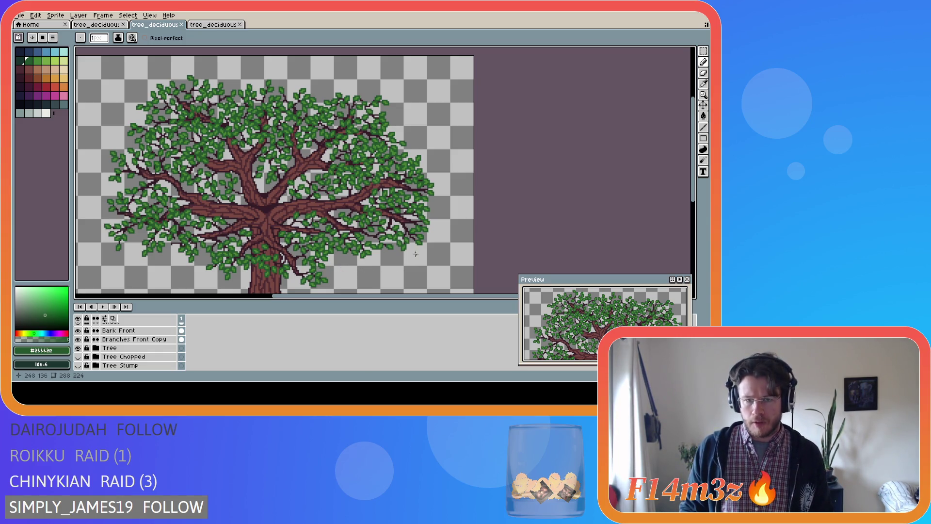
{"action": "scroll", "coordinate": [416, 257], "scroll_direction": "up", "scroll_amount": 1}
{"action": "scroll", "coordinate": [412, 241], "scroll_direction": "up", "scroll_amount": 1}
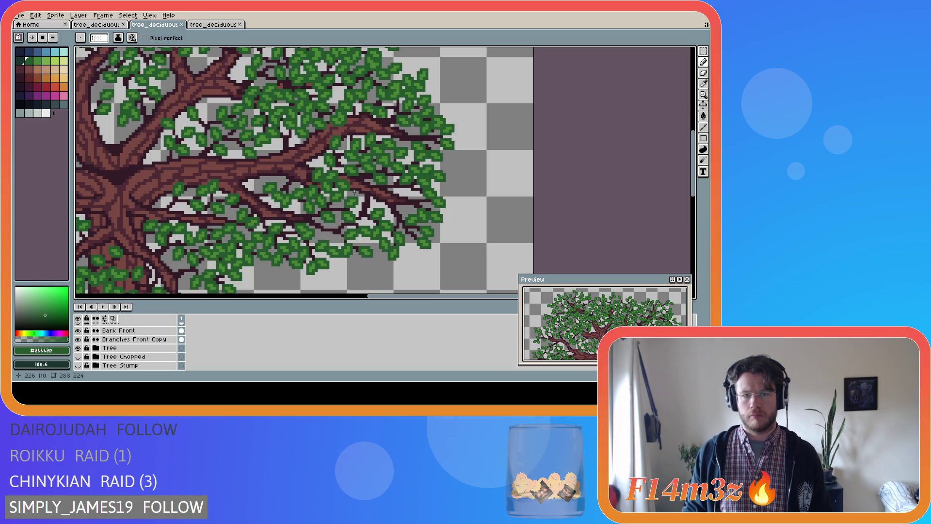
{"action": "scroll", "coordinate": [121, 352], "scroll_direction": "up", "scroll_amount": 3}
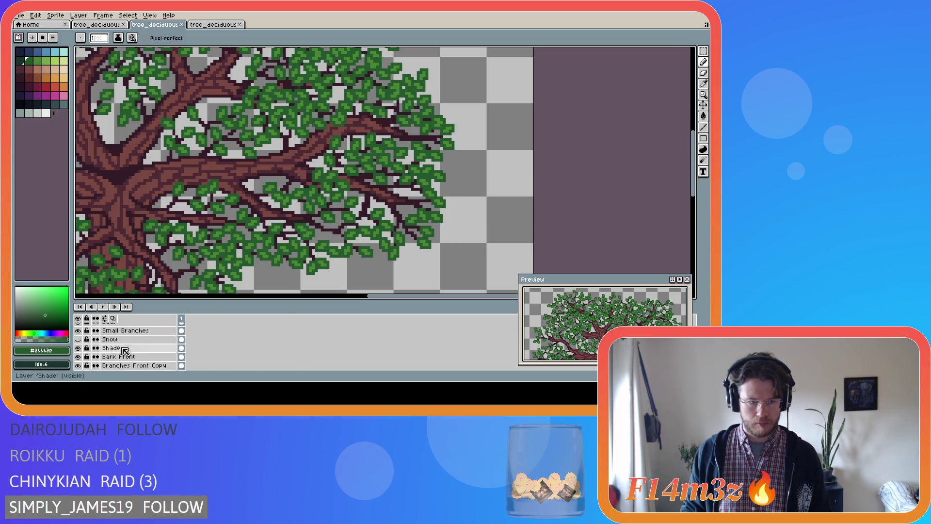
Make Small Branches Front the active layer and pick the dark branch colour #341c27.
{"action": "left_click", "coordinate": [146, 365]}
{"action": "scroll", "coordinate": [160, 342], "scroll_direction": "up", "scroll_amount": 2}
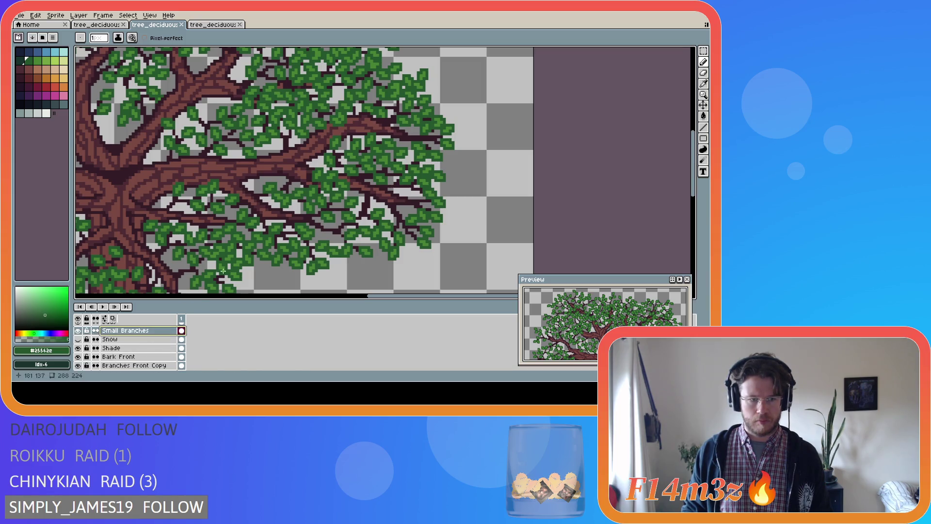
{"action": "left_click", "coordinate": [170, 331]}
{"action": "left_click", "coordinate": [376, 193], "text": "alt"}
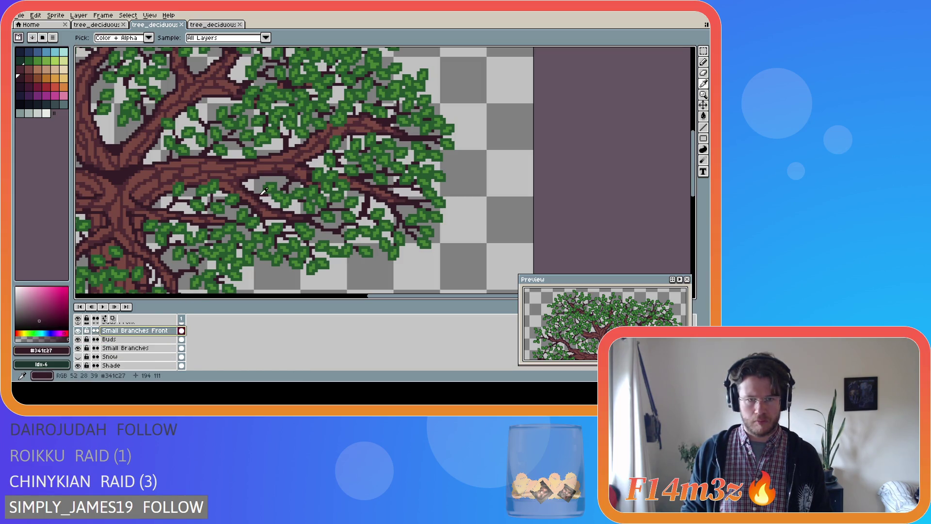
{"action": "scroll", "coordinate": [376, 193], "scroll_direction": "up", "scroll_amount": 1}
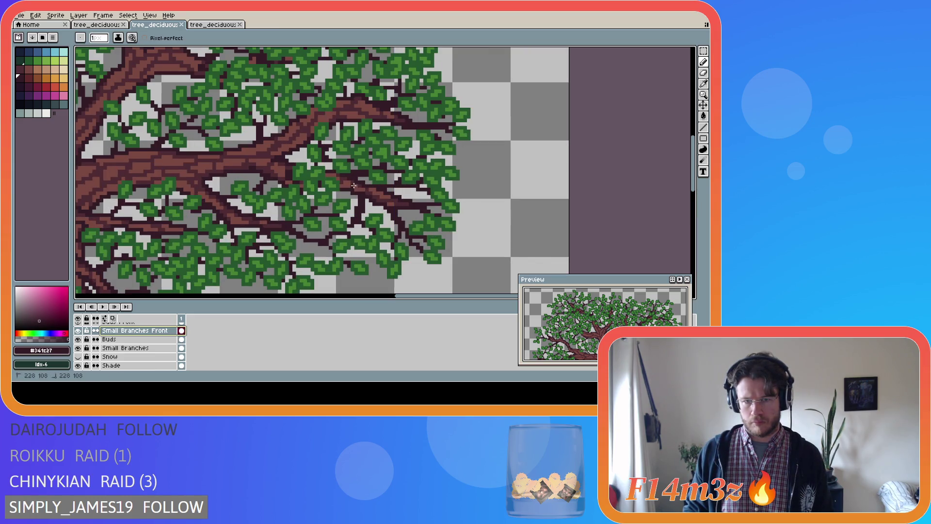
Draw dark twig pixels among the leaves on the right, then save progress.
{"action": "left_click", "coordinate": [355, 186]}
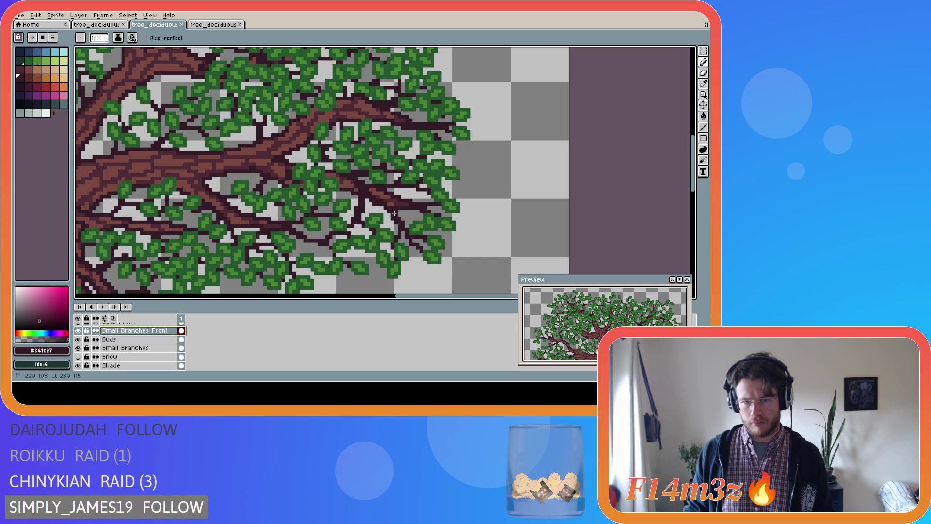
{"action": "left_click", "coordinate": [383, 196]}
{"action": "mouse_move", "coordinate": [380, 194]}
{"action": "left_mouse_down"}
{"action": "mouse_move", "coordinate": [412, 195]}
{"action": "mouse_move", "coordinate": [377, 193]}
{"action": "left_mouse_up"}
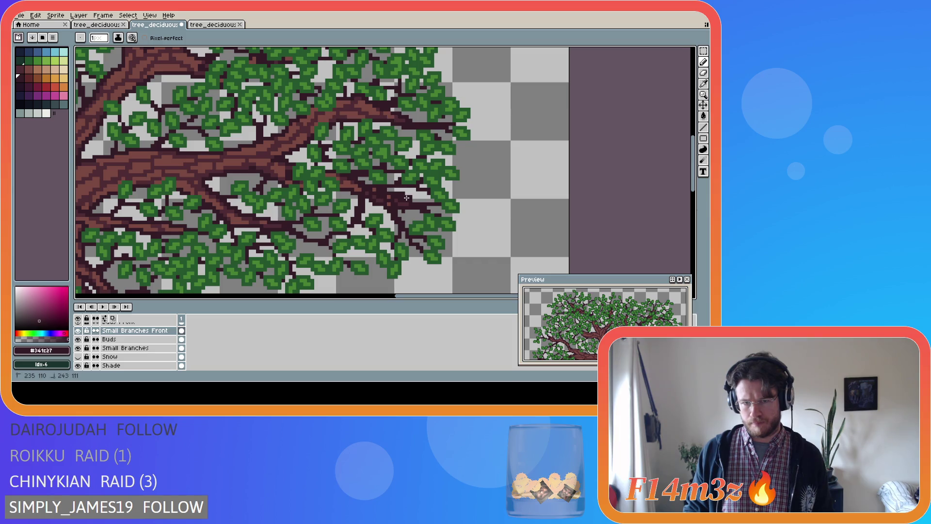
{"action": "key", "text": "ctrl"}
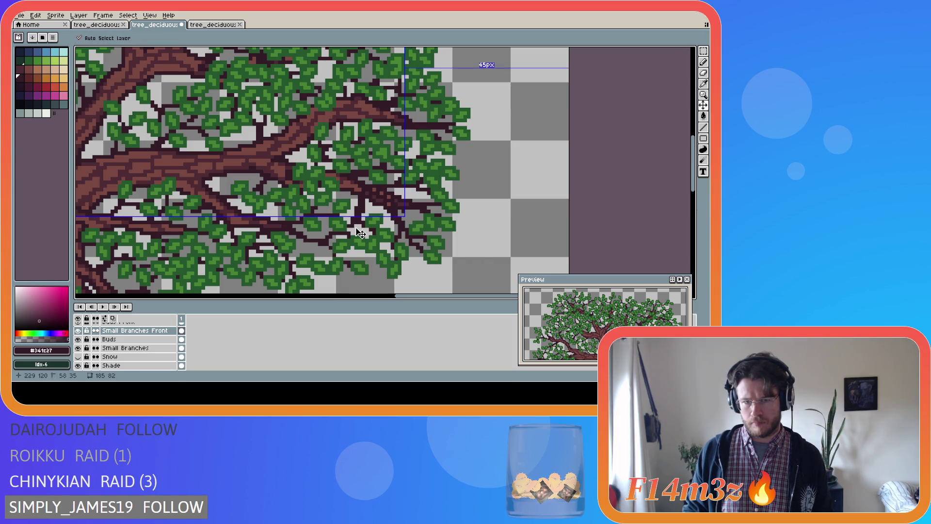
{"action": "key", "text": "ctrl+s"}
Extend the twigs with a few more pixels toward the leaves.
{"action": "left_click", "coordinate": [428, 232]}
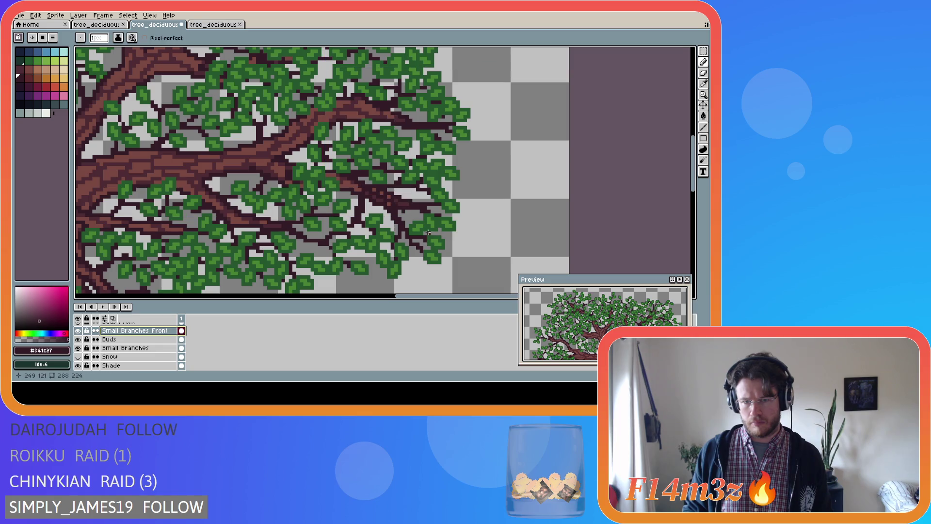
{"action": "key", "text": "ctrl"}
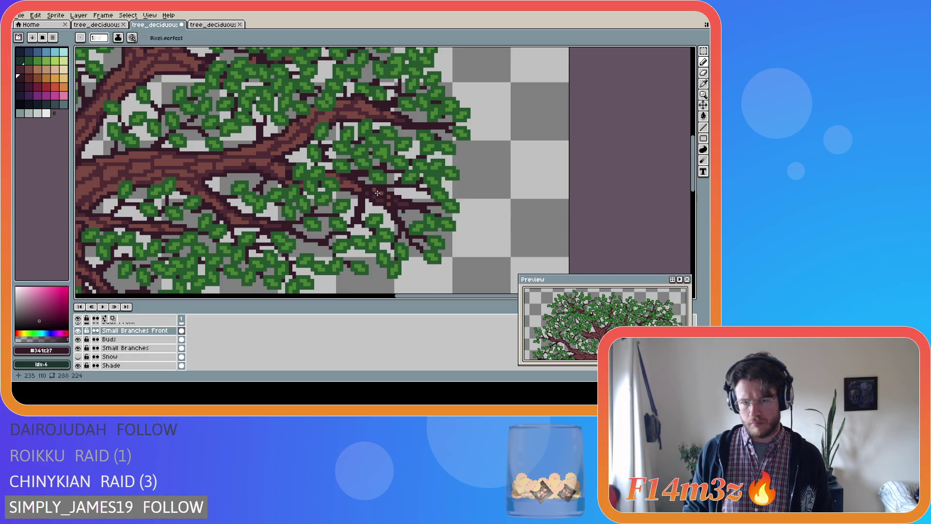
{"action": "mouse_move", "coordinate": [383, 193]}
{"action": "left_mouse_down"}
{"action": "mouse_move", "coordinate": [403, 195]}
{"action": "mouse_move", "coordinate": [391, 207]}
{"action": "left_mouse_up"}
{"action": "left_click", "coordinate": [405, 207], "text": "shift"}
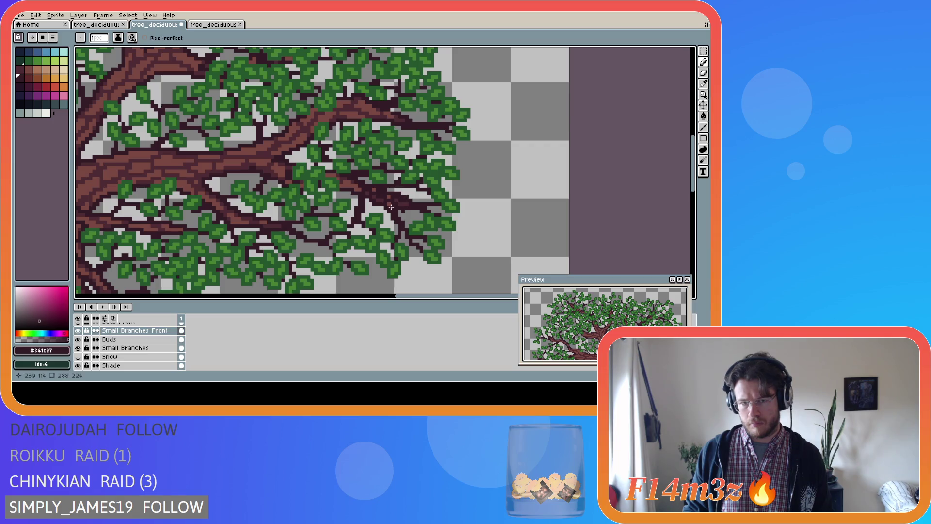
Toggle the Tree layer's visibility repeatedly to compare the canopy with and without the trunk.
{"action": "scroll", "coordinate": [121, 346], "scroll_direction": "down", "scroll_amount": 5}
{"action": "left_click", "coordinate": [79, 340]}
{"action": "left_click", "coordinate": [78, 340]}
{"action": "left_click", "coordinate": [79, 339]}
{"action": "left_click", "coordinate": [79, 339]}
{"action": "left_click", "coordinate": [79, 339]}
{"action": "left_click", "coordinate": [79, 339]}
{"action": "left_click", "coordinate": [79, 339]}
{"action": "left_click", "coordinate": [78, 339]}
{"action": "left_click", "coordinate": [79, 339]}
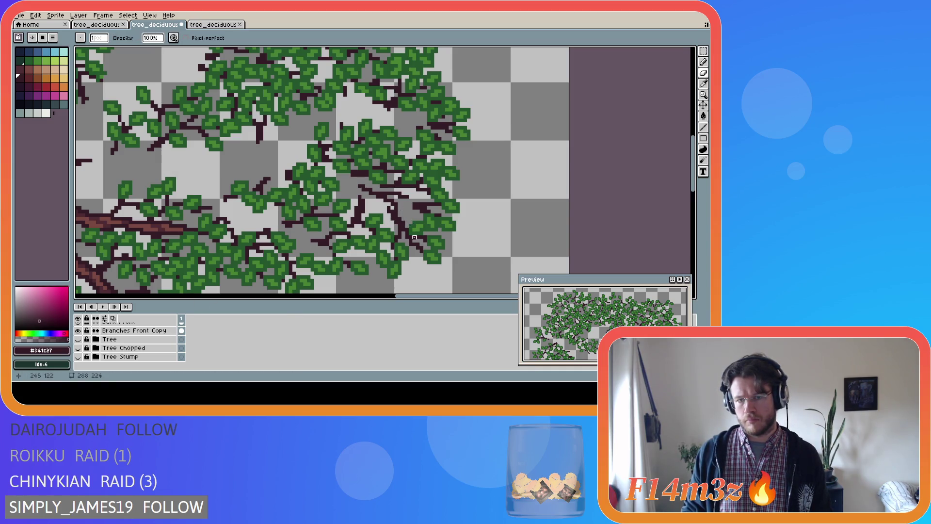
Undo the last eraser stroke, return to the pencil, leave Tree hidden, and pick leaf green #468232.
{"action": "key", "text": "ctrl+z"}
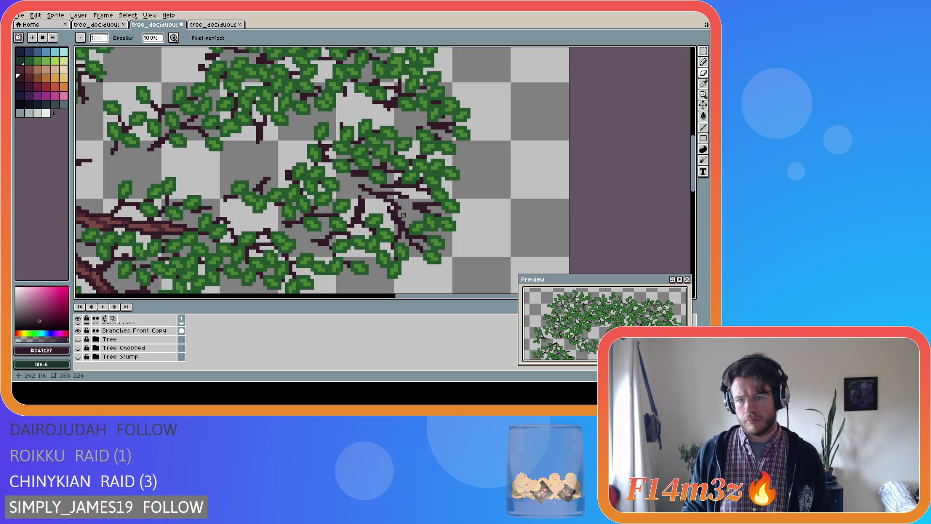
{"action": "key", "text": "b"}
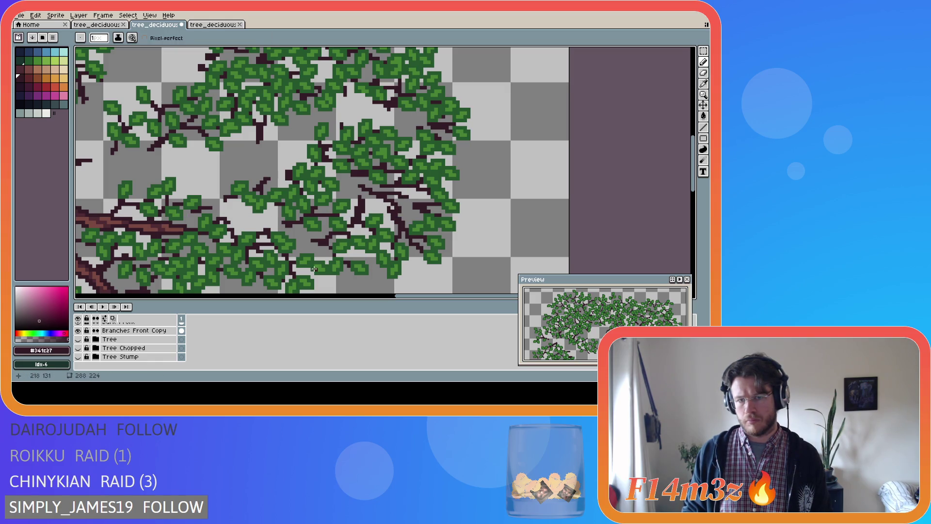
{"action": "left_click", "coordinate": [79, 339]}
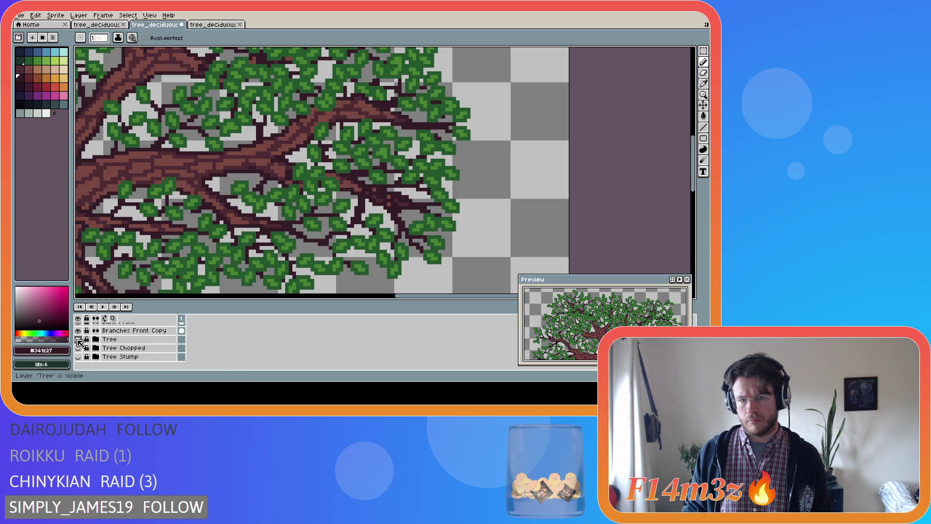
{"action": "left_click", "coordinate": [78, 340]}
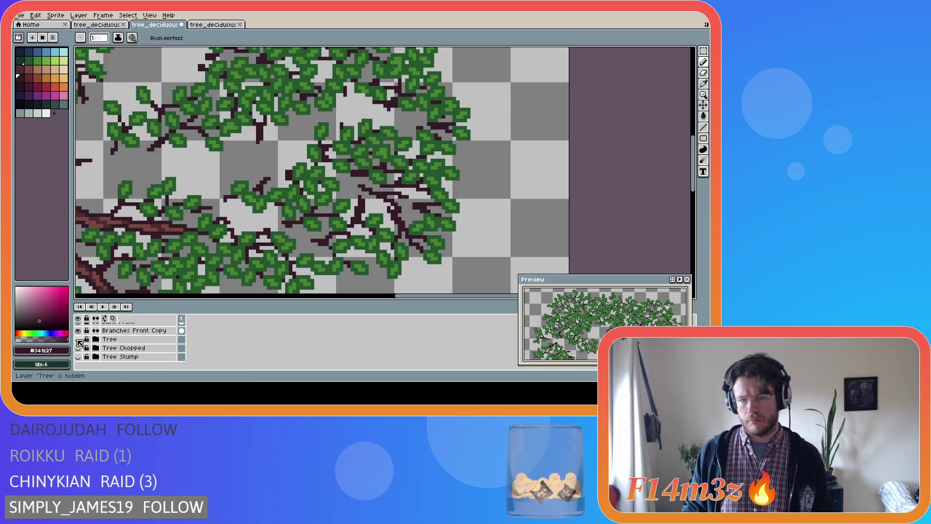
{"action": "left_click", "coordinate": [78, 339]}
{"action": "left_click", "coordinate": [78, 339]}
{"action": "left_click", "coordinate": [78, 339]}
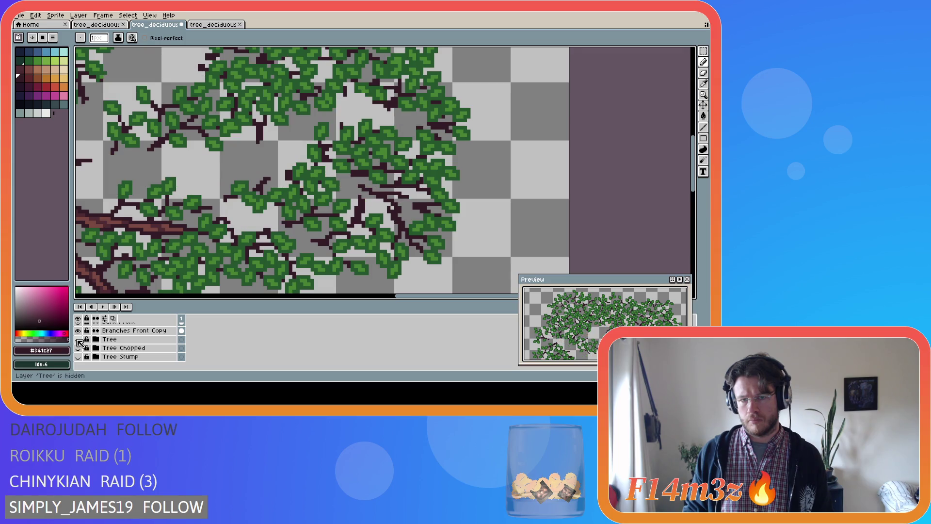
{"action": "left_click", "coordinate": [78, 339]}
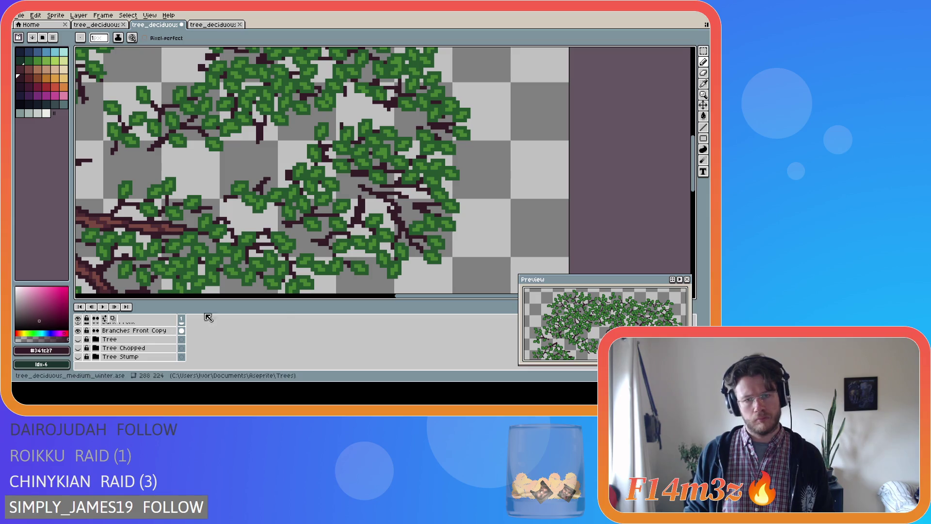
{"action": "left_click", "coordinate": [402, 230], "text": "alt"}
On the Buds Front layer, place green bud pixels on the twigs near the canopy centre.
{"action": "scroll", "coordinate": [152, 342], "scroll_direction": "up", "scroll_amount": 3}
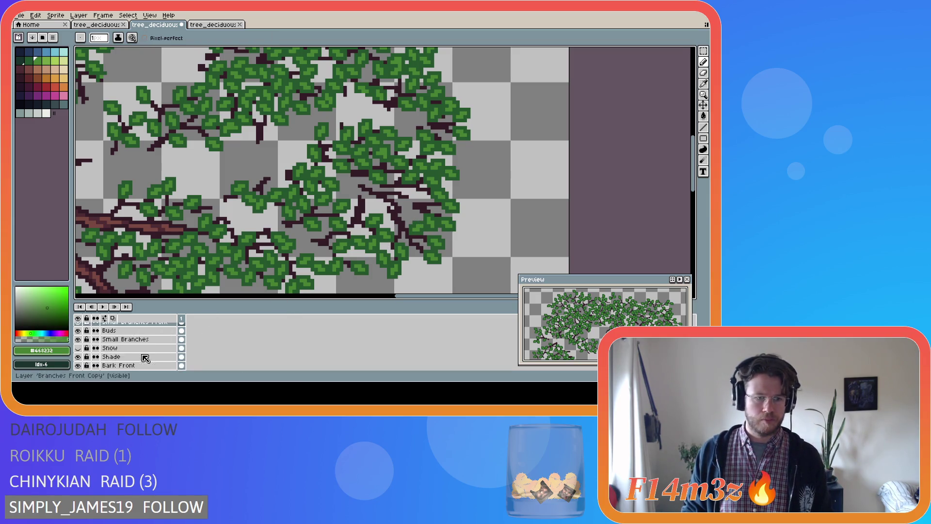
{"action": "left_click", "coordinate": [143, 330]}
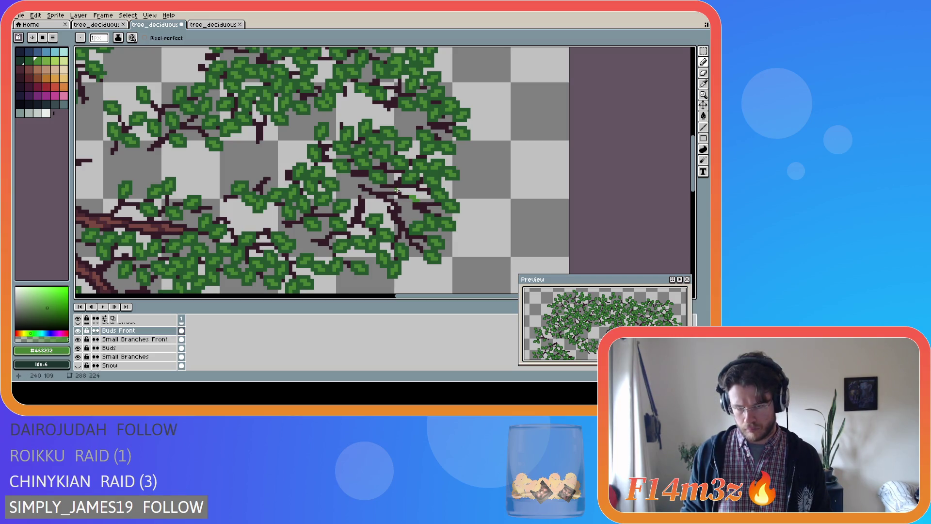
{"action": "left_click", "coordinate": [397, 191]}
{"action": "left_click_drag", "start_coordinate": [402, 187], "coordinate": [402, 187]}
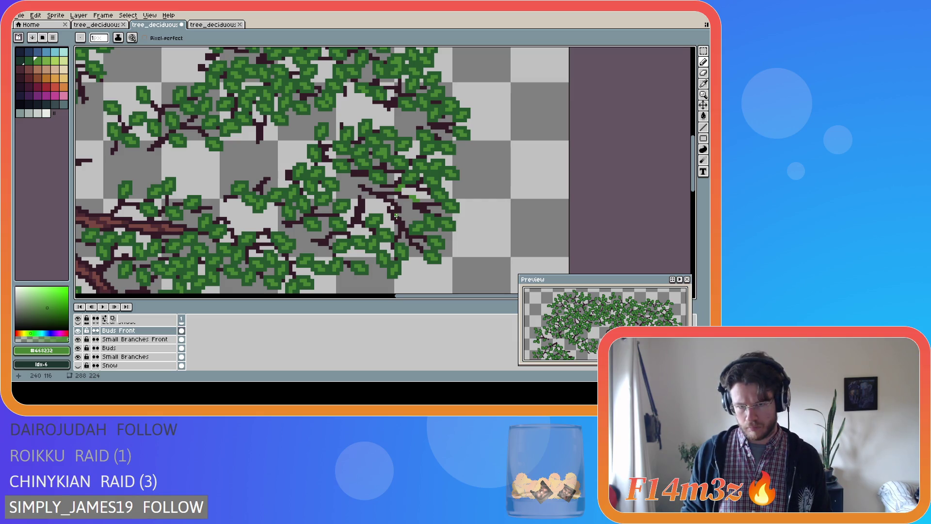
{"action": "left_click", "coordinate": [403, 213]}
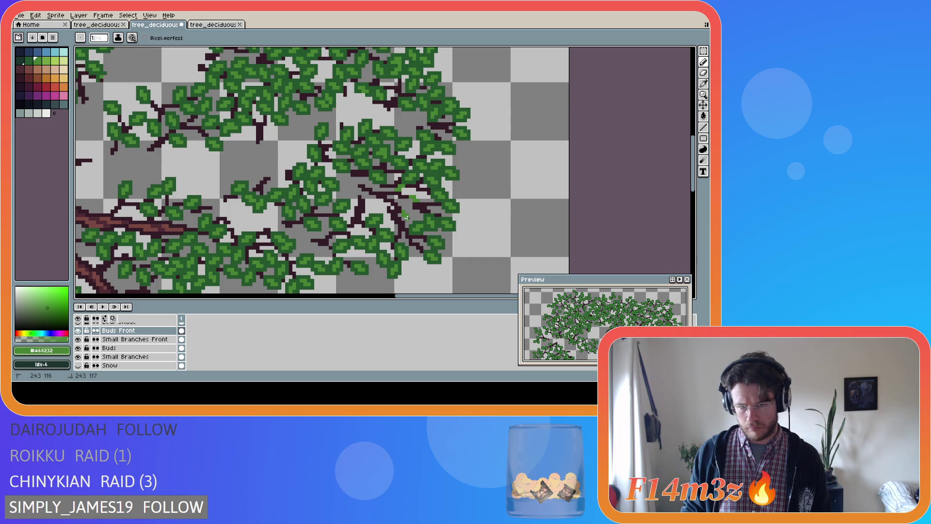
{"action": "left_click", "coordinate": [398, 202]}
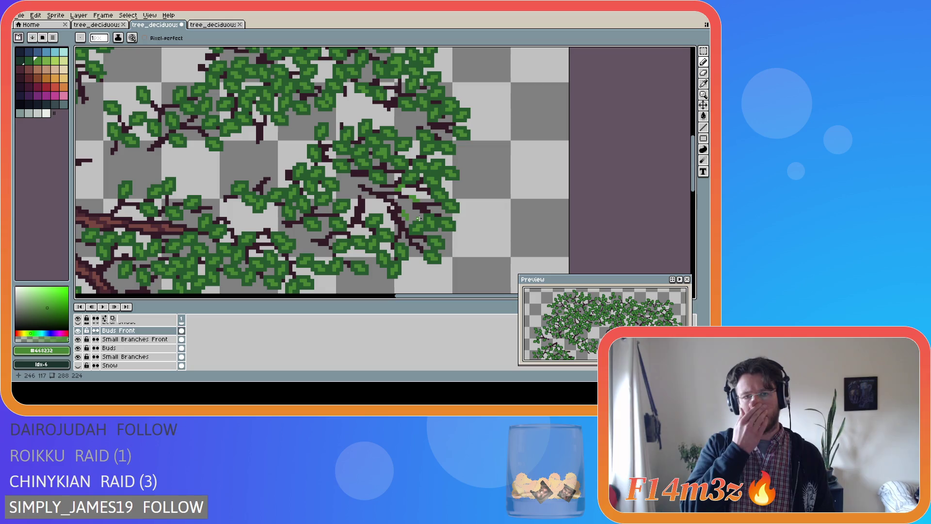
{"action": "left_click", "coordinate": [386, 207]}
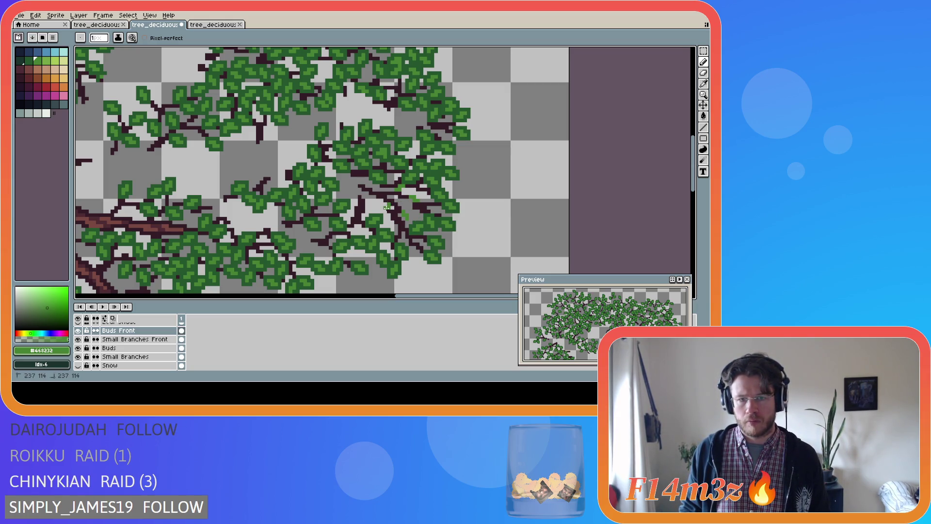
{"action": "left_click", "coordinate": [404, 201]}
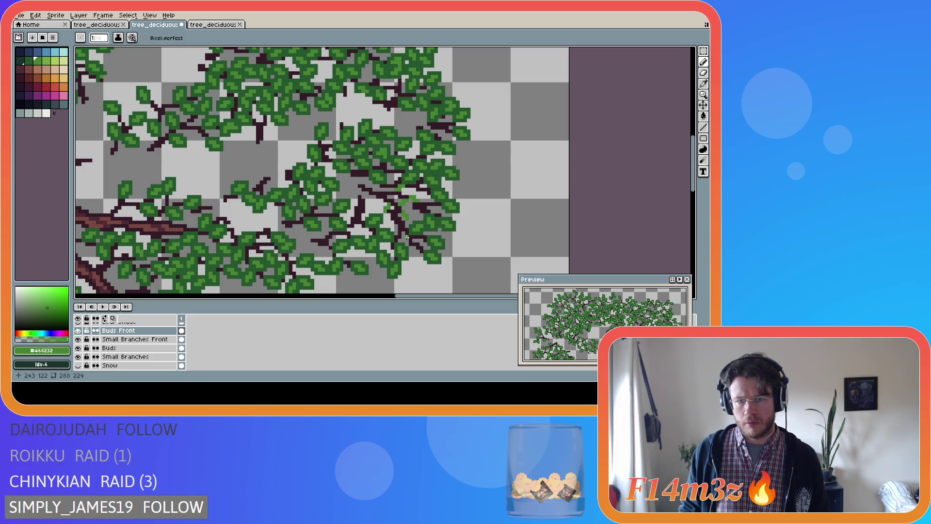
Toggle the Tree layer on and off to check the buds, leaving it hidden.
{"action": "scroll", "coordinate": [126, 344], "scroll_direction": "down", "scroll_amount": 4}
{"action": "left_click", "coordinate": [78, 365]}
{"action": "left_click", "coordinate": [78, 366]}
{"action": "left_click", "coordinate": [79, 365]}
{"action": "left_click", "coordinate": [78, 366]}
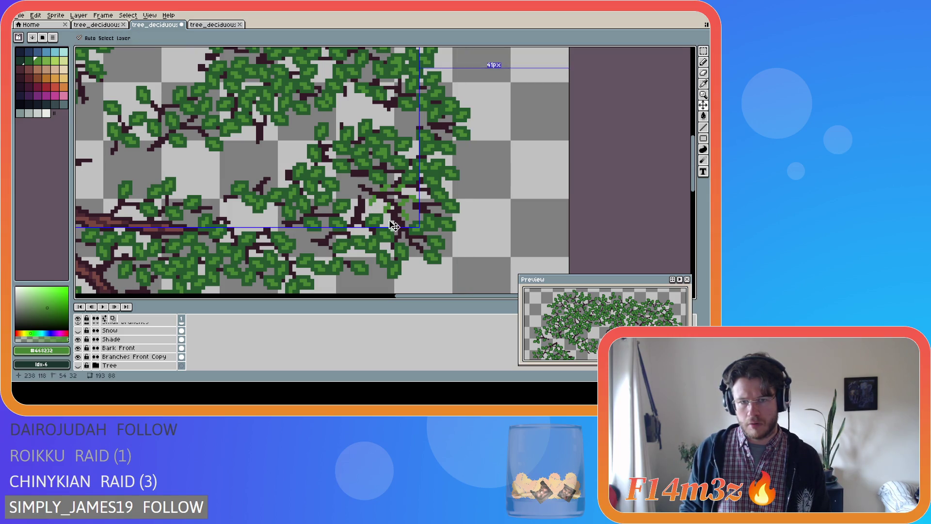
Add a small bud pixel on a branch near the canopy centre.
{"action": "left_click", "coordinate": [374, 199]}
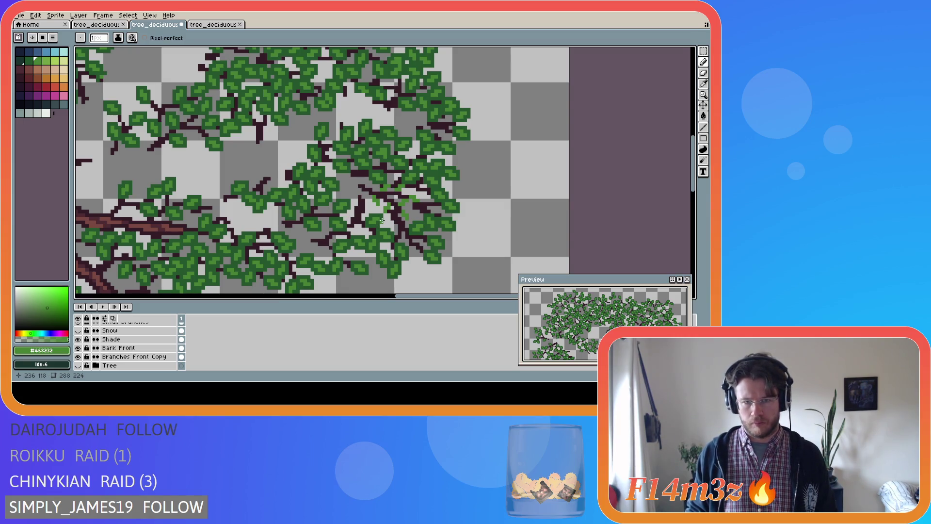
{"action": "scroll", "coordinate": [381, 221], "scroll_direction": "down", "scroll_amount": 1}
{"action": "scroll", "coordinate": [388, 208], "scroll_direction": "up", "scroll_amount": 1}
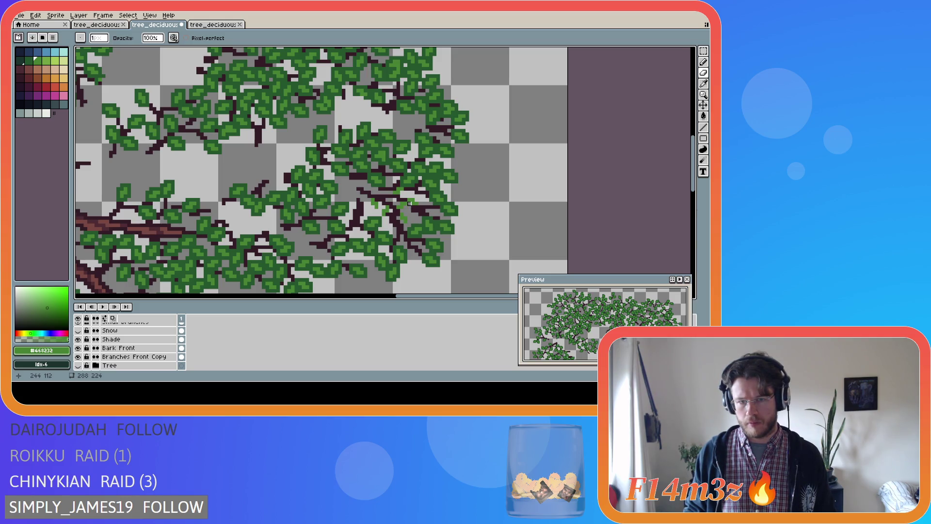
{"action": "key", "text": "e"}
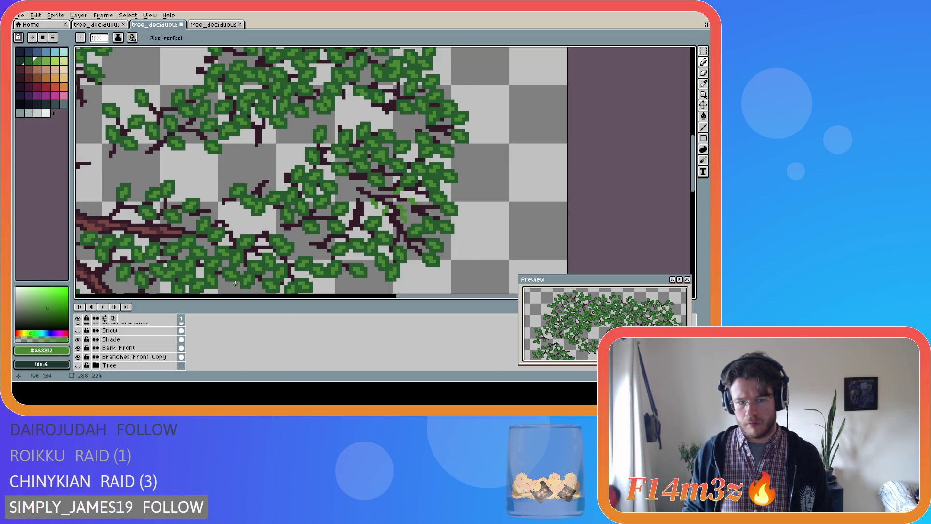
Toggle the Tree layer repeatedly to check bud placement against the trunk.
{"action": "left_click", "coordinate": [79, 366]}
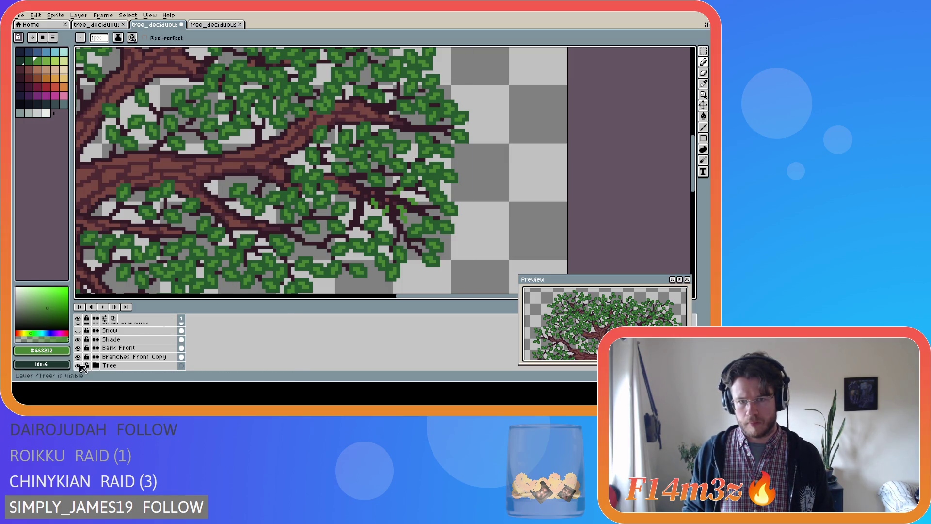
{"action": "left_click", "coordinate": [79, 365]}
{"action": "left_click", "coordinate": [79, 366]}
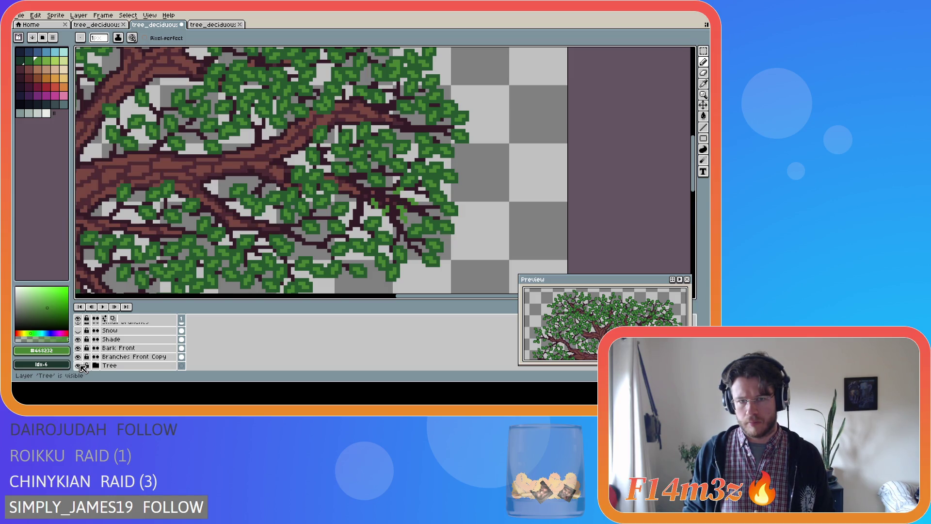
{"action": "left_click", "coordinate": [79, 366]}
{"action": "left_click", "coordinate": [79, 366]}
{"action": "left_click", "coordinate": [79, 365]}
{"action": "left_click", "coordinate": [79, 366]}
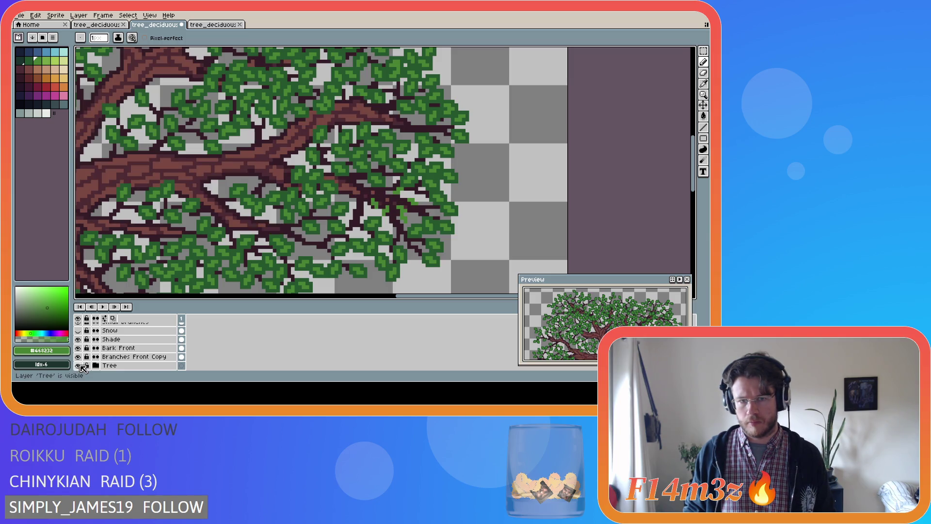
{"action": "left_click", "coordinate": [78, 366]}
{"action": "left_click", "coordinate": [78, 365]}
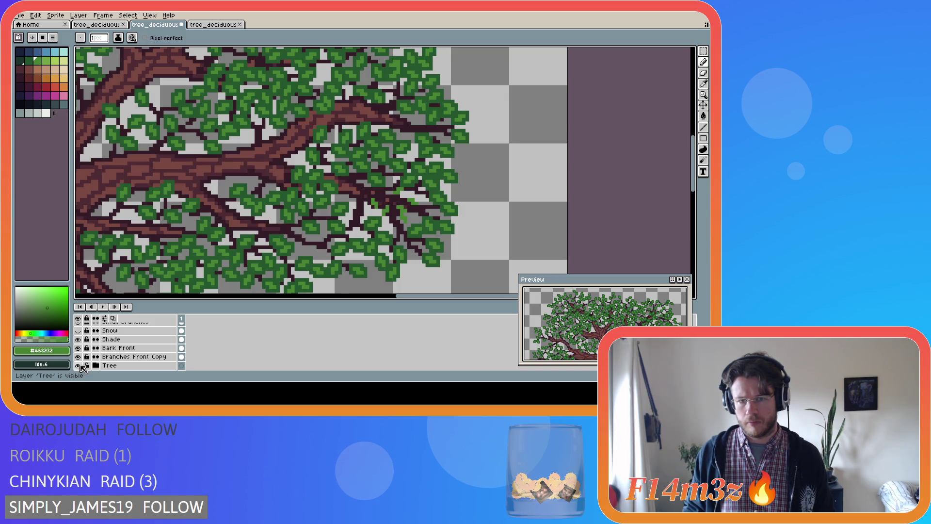
Undo the stray erase and leave the trunk and branches hidden.
{"action": "key", "text": "ctrl+z"}
{"action": "left_click", "coordinate": [79, 365]}
{"action": "left_click", "coordinate": [78, 366]}
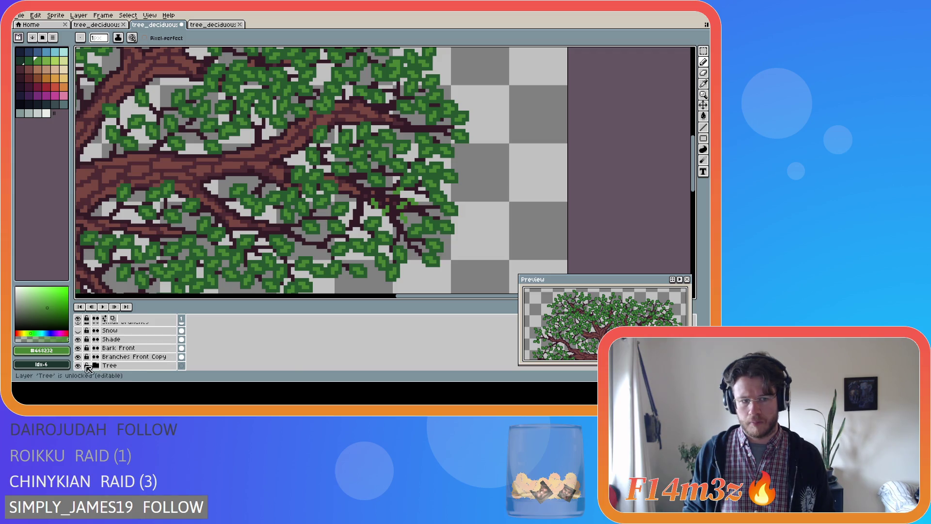
{"action": "left_click", "coordinate": [78, 365]}
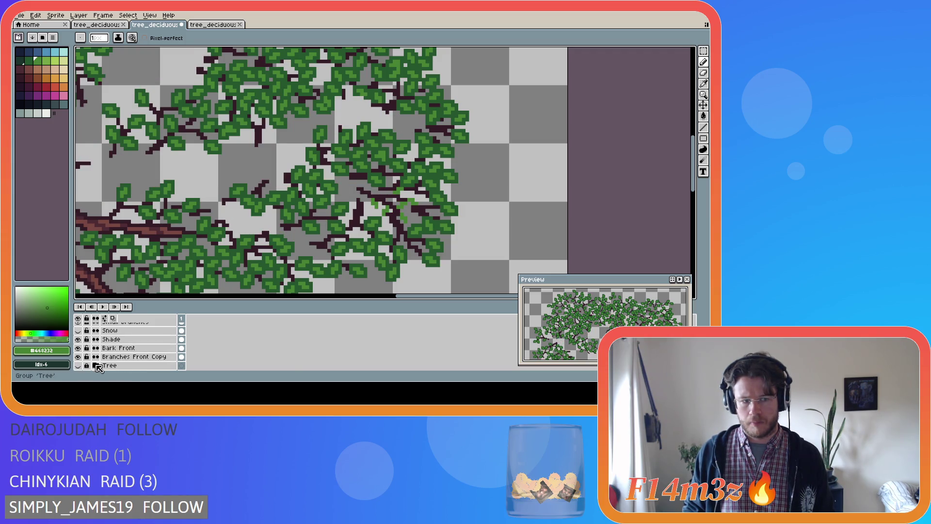
Place another bud pixel on a branch and return to the pencil.
{"action": "key", "text": "alt"}
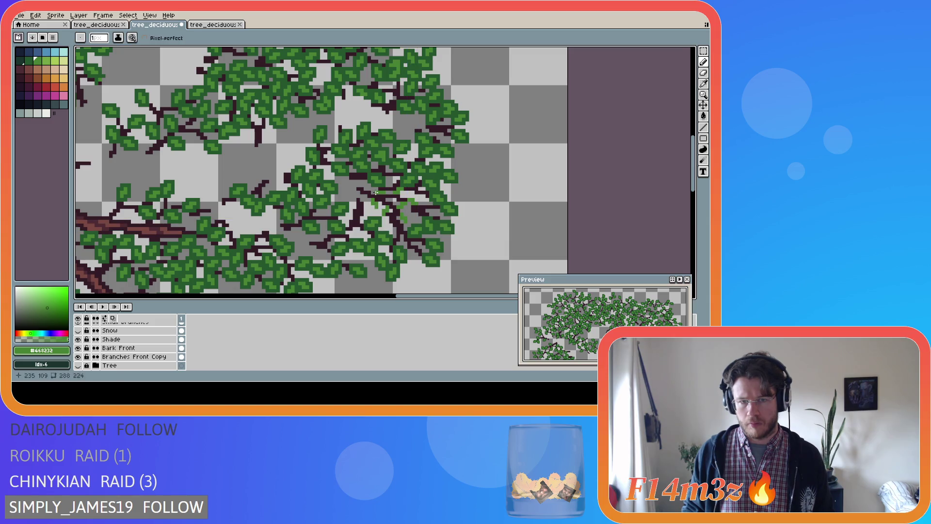
{"action": "left_click", "coordinate": [375, 192]}
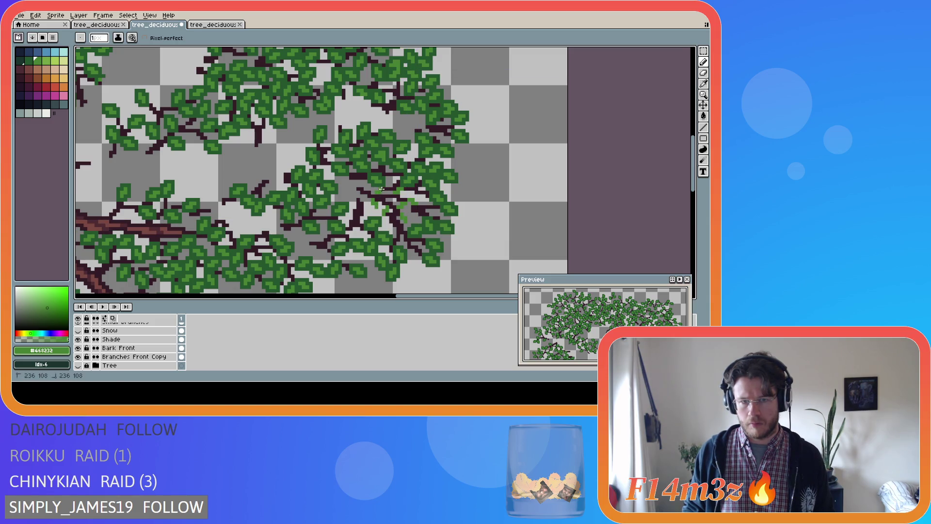
{"action": "scroll", "coordinate": [127, 361], "scroll_direction": "up", "scroll_amount": 3}
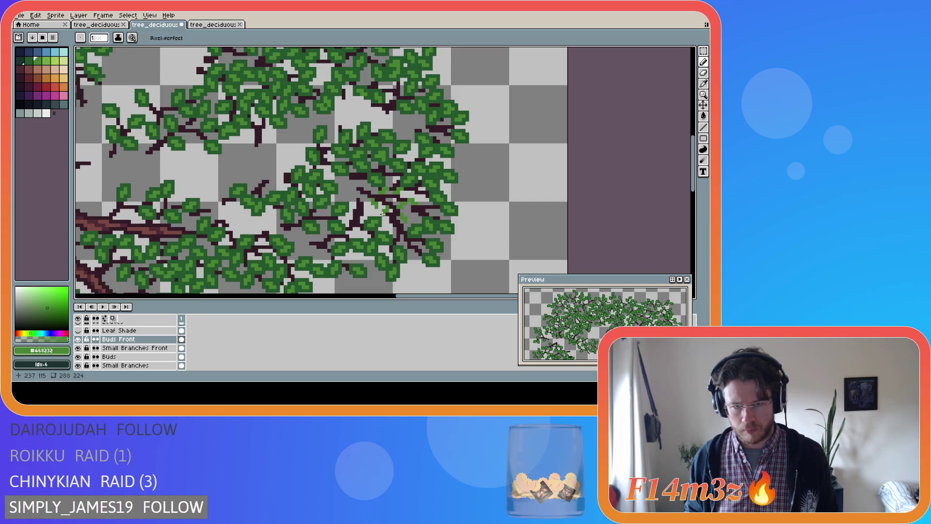
{"action": "key", "text": "v"}
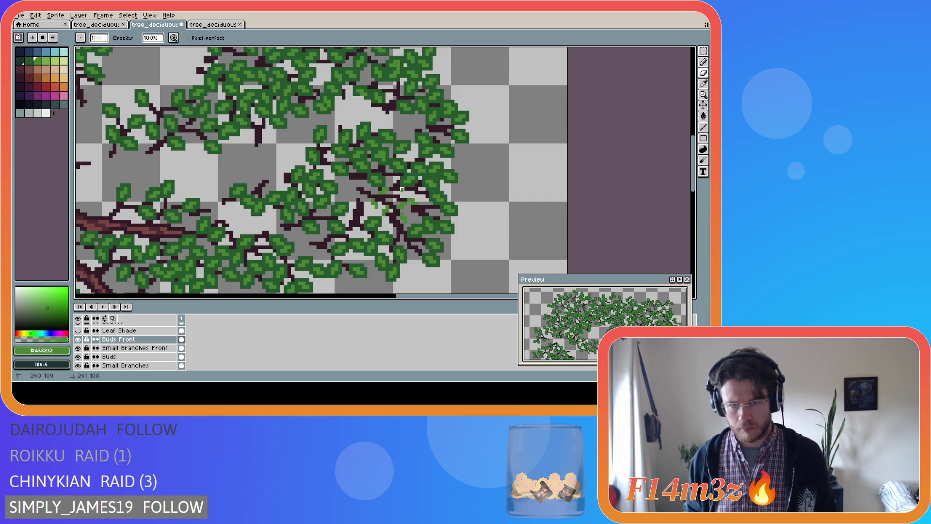
{"action": "key", "text": "b"}
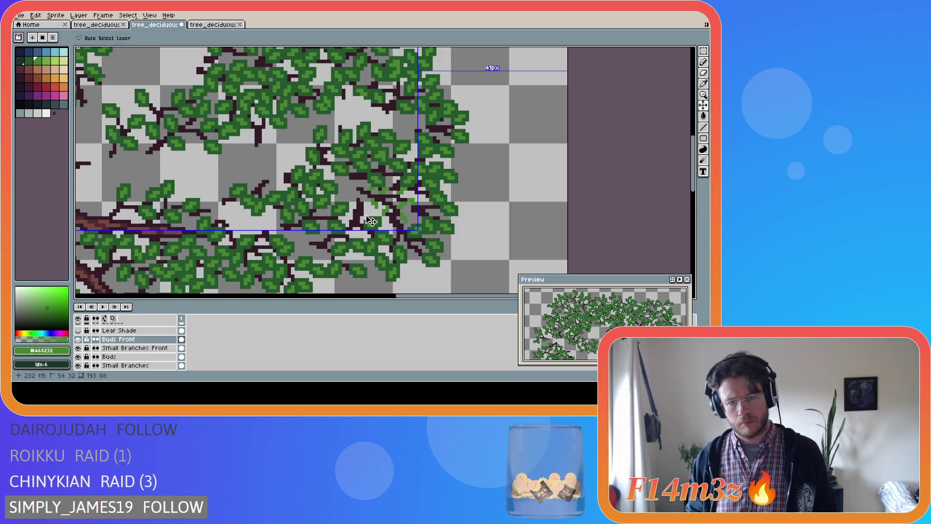
{"action": "scroll", "coordinate": [87, 357], "scroll_direction": "down", "scroll_amount": 4}
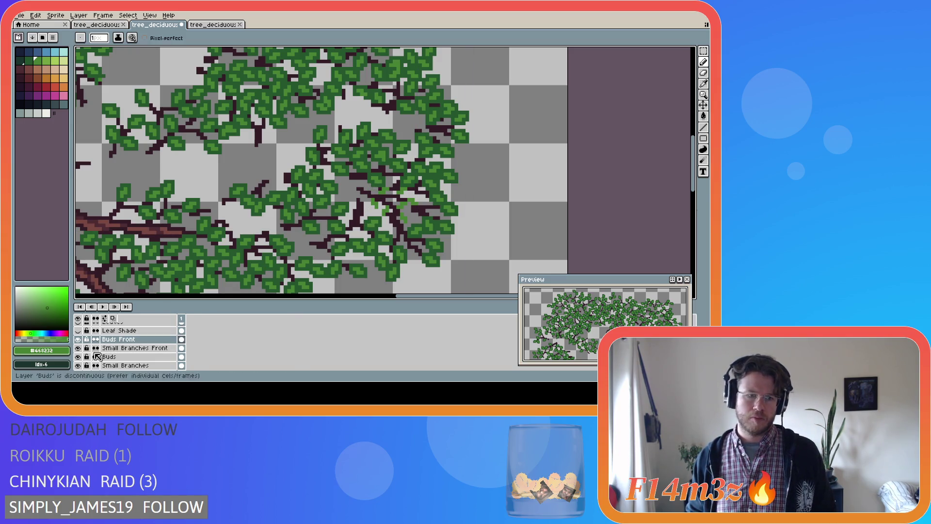
Show the Tree layer's bark, flicking it on and off to compare.
{"action": "scroll", "coordinate": [78, 359], "scroll_direction": "down", "scroll_amount": 2}
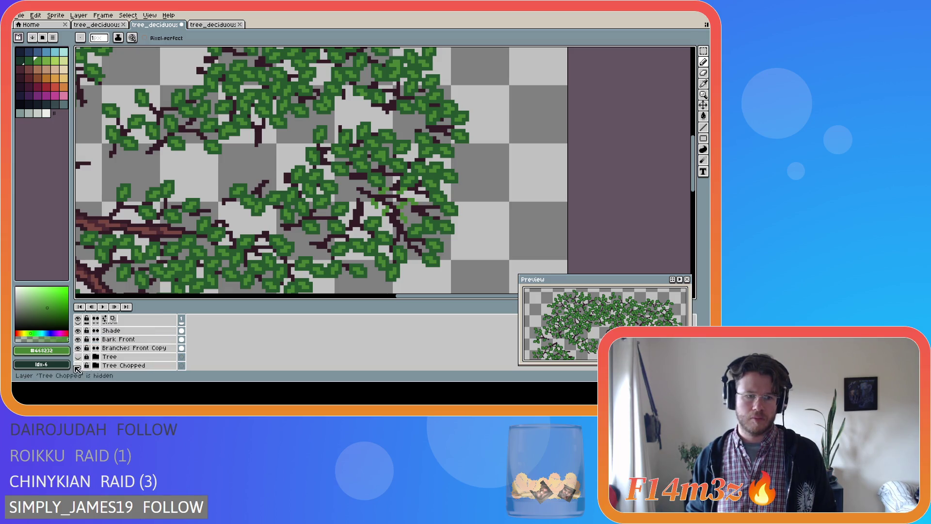
{"action": "left_click", "coordinate": [78, 357]}
{"action": "left_click", "coordinate": [78, 357]}
{"action": "left_click", "coordinate": [79, 356]}
{"action": "left_click", "coordinate": [79, 357]}
{"action": "left_click", "coordinate": [79, 357]}
{"action": "left_click", "coordinate": [78, 356]}
{"action": "left_click", "coordinate": [78, 357]}
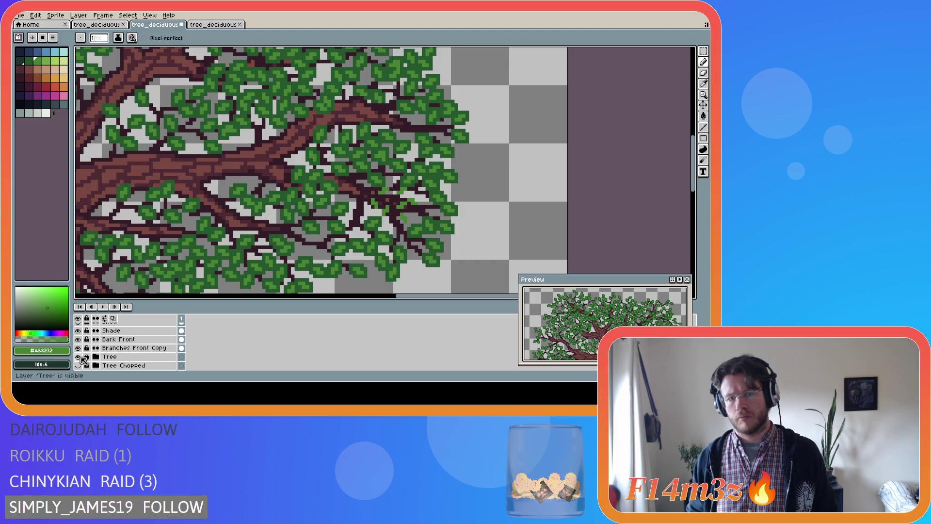
{"action": "left_click", "coordinate": [80, 357]}
{"action": "left_click", "coordinate": [80, 357]}
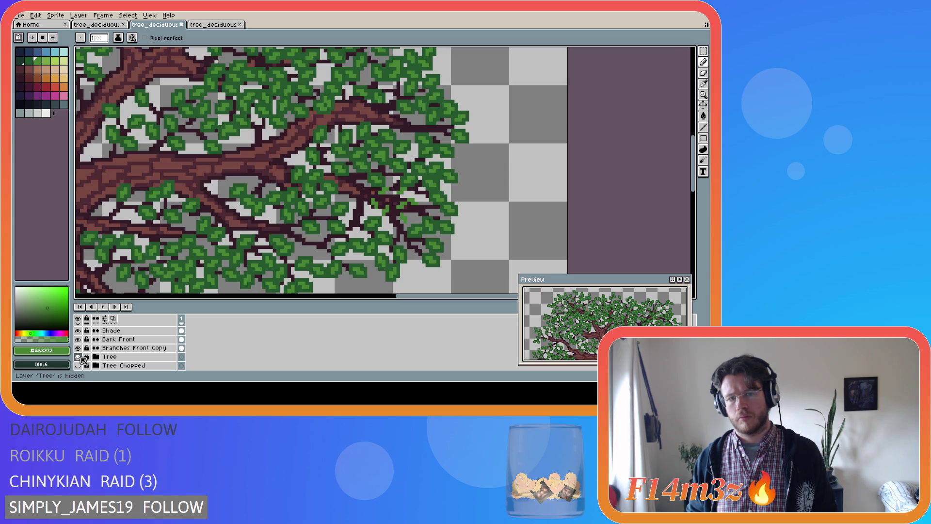
{"action": "left_click", "coordinate": [80, 356]}
Eyedrop the dark brown branch colour and make Small Branches Front the active layer.
{"action": "key", "text": "i"}
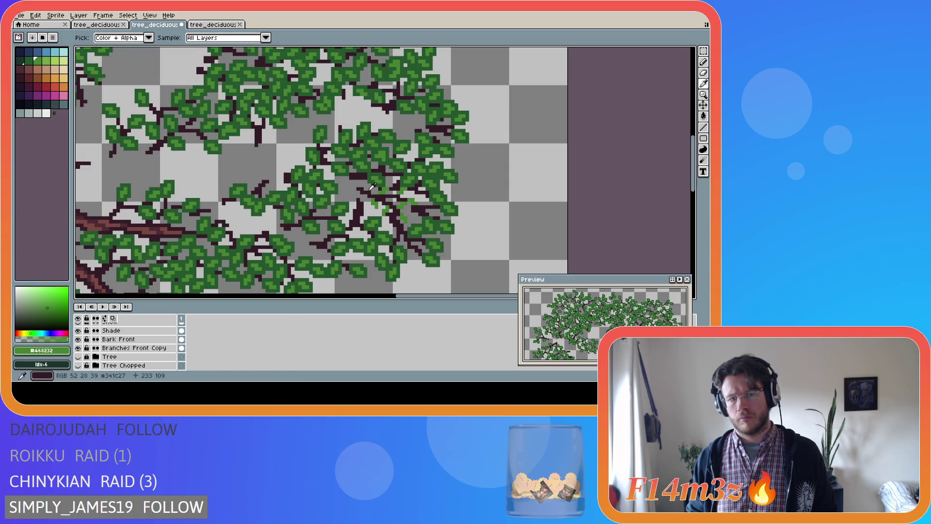
{"action": "left_click", "coordinate": [336, 204]}
{"action": "key", "text": "b"}
{"action": "scroll", "coordinate": [145, 358], "scroll_direction": "up", "scroll_amount": 3}
{"action": "left_click", "coordinate": [144, 357]}
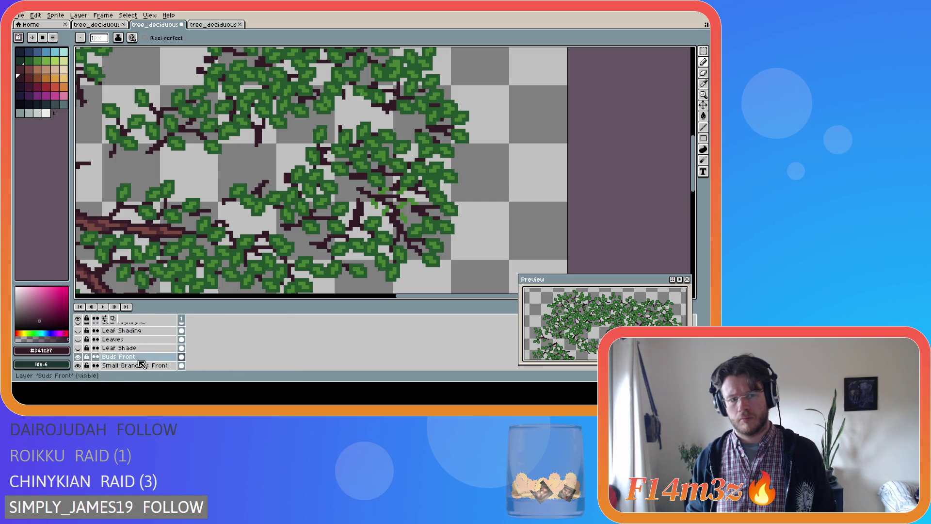
{"action": "left_click", "coordinate": [141, 366]}
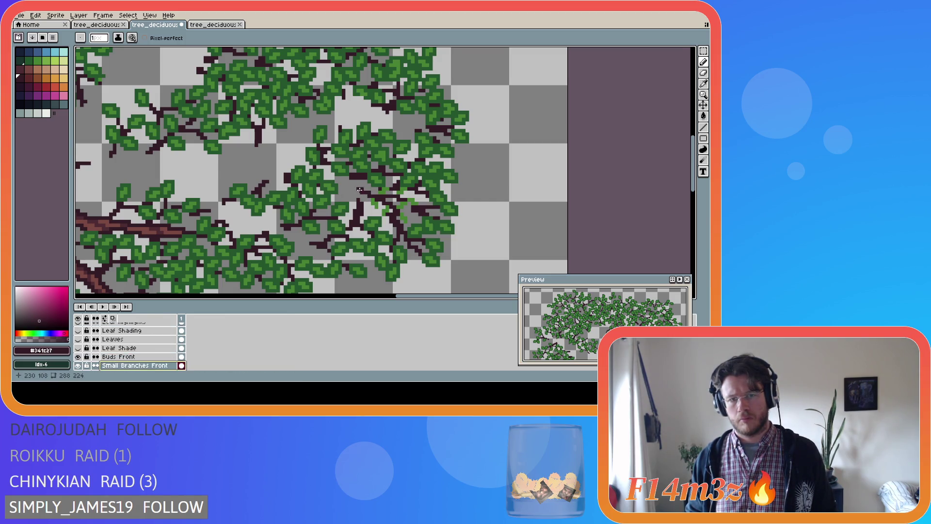
Toggle the Tree layer's visibility several more times to compare trunk and canopy.
{"action": "scroll", "coordinate": [340, 264], "scroll_direction": "down", "scroll_amount": 4}
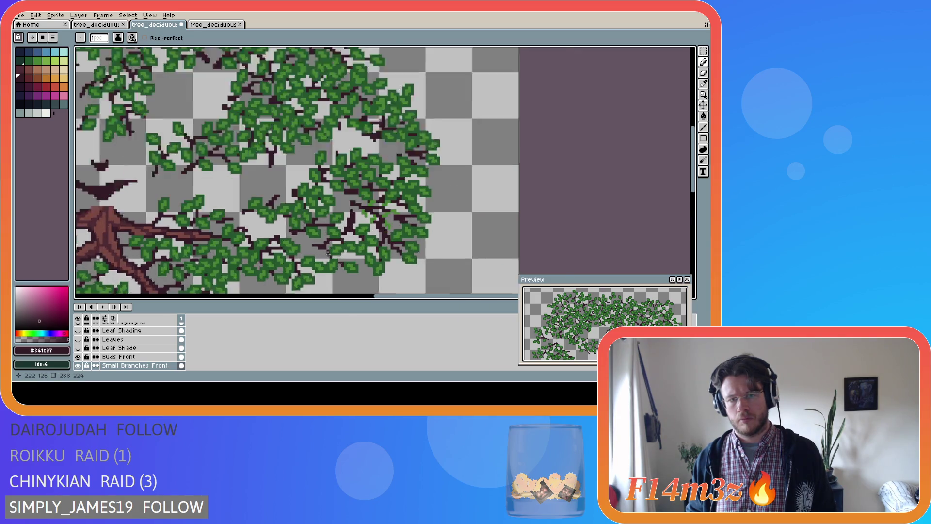
{"action": "scroll", "coordinate": [344, 246], "scroll_direction": "down", "scroll_amount": 1}
{"action": "scroll", "coordinate": [335, 257], "scroll_direction": "up", "scroll_amount": 3}
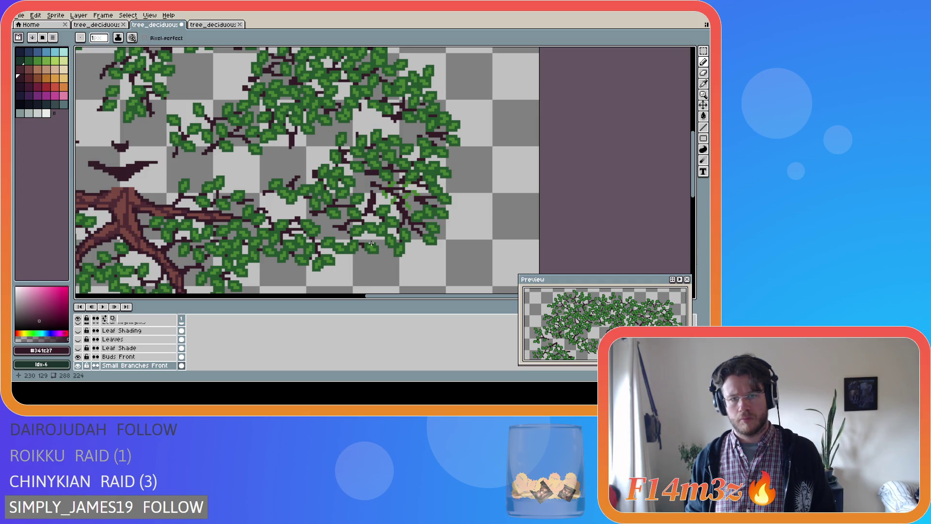
{"action": "scroll", "coordinate": [371, 243], "scroll_direction": "down", "scroll_amount": 2}
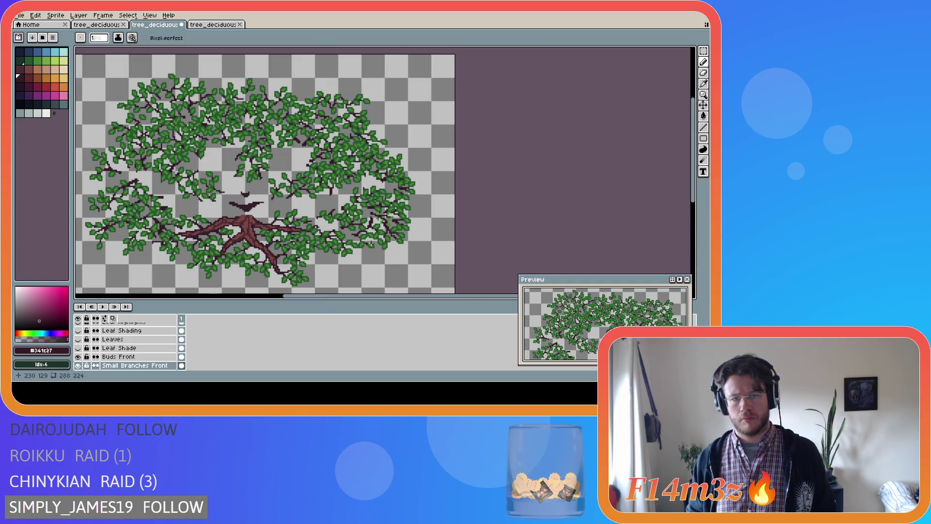
{"action": "scroll", "coordinate": [131, 349], "scroll_direction": "down", "scroll_amount": 4}
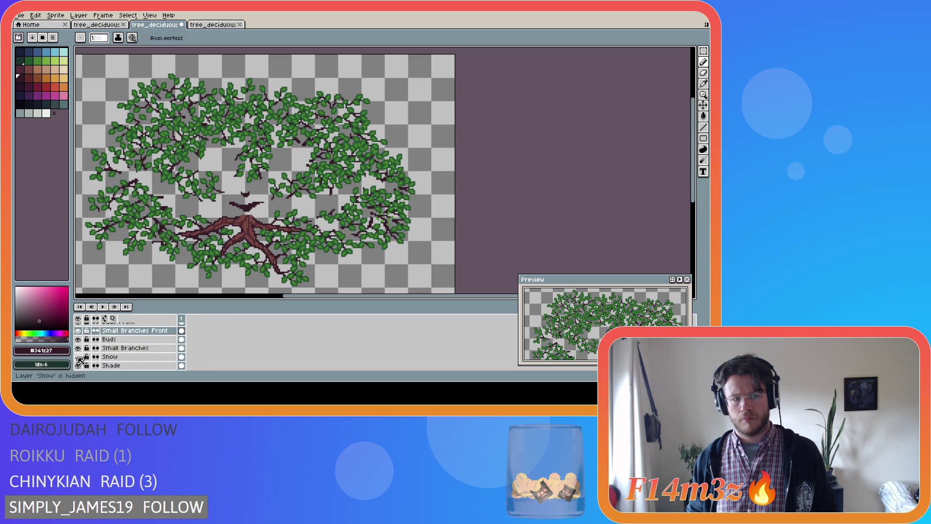
{"action": "scroll", "coordinate": [82, 366], "scroll_direction": "down", "scroll_amount": 3}
{"action": "left_click", "coordinate": [79, 366]}
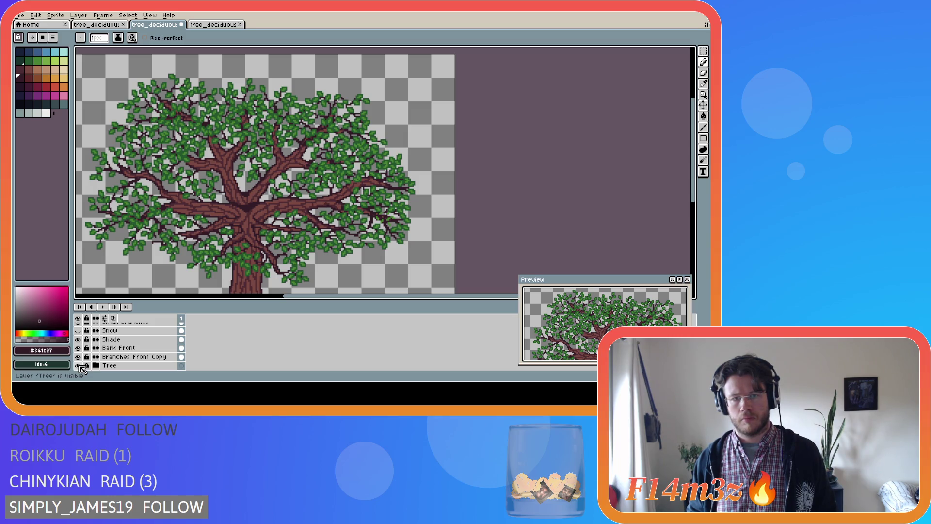
{"action": "left_click", "coordinate": [79, 365]}
{"action": "left_click", "coordinate": [78, 365]}
{"action": "left_click", "coordinate": [79, 365]}
{"action": "left_click", "coordinate": [78, 366]}
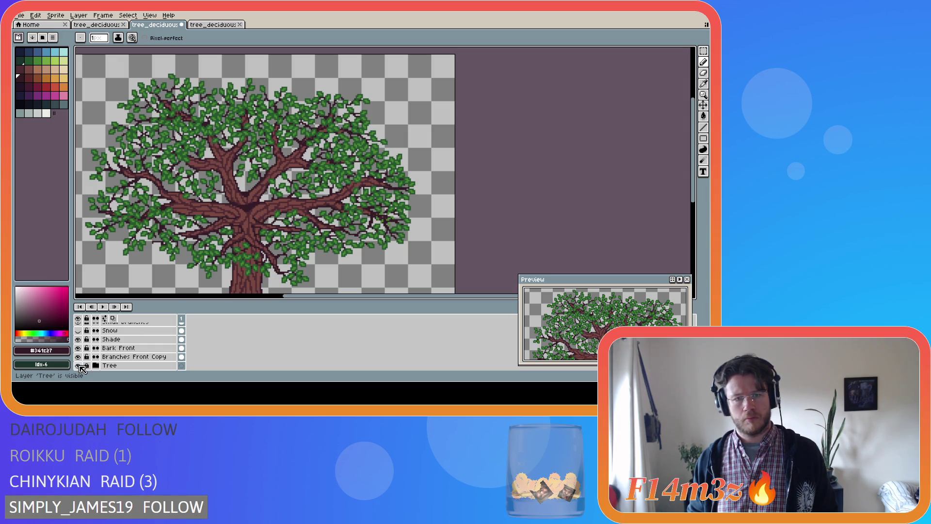
Finish comparing and leave the Tree layer's trunk and branches visible.
{"action": "left_click", "coordinate": [79, 365]}
{"action": "left_click", "coordinate": [79, 366]}
{"action": "left_click", "coordinate": [78, 366]}
{"action": "left_click", "coordinate": [78, 365]}
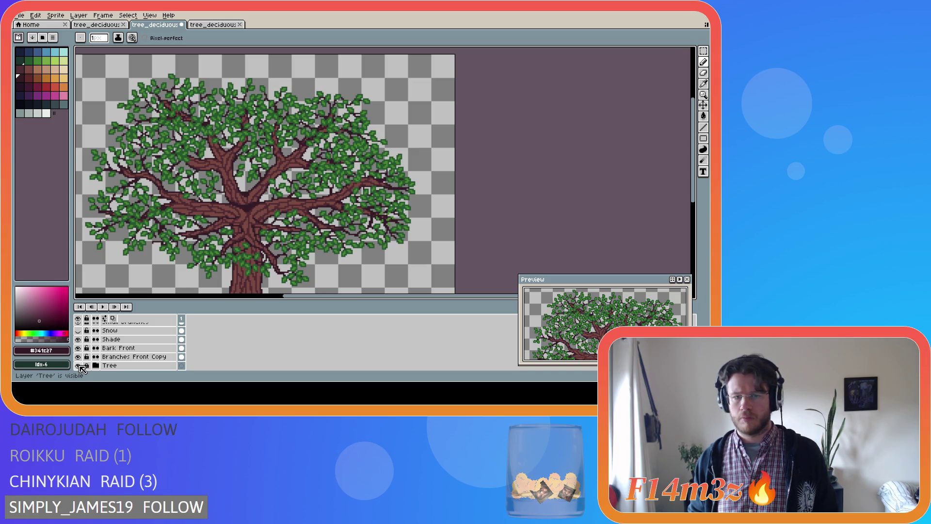
{"action": "left_click", "coordinate": [79, 365]}
{"action": "left_click", "coordinate": [79, 366]}
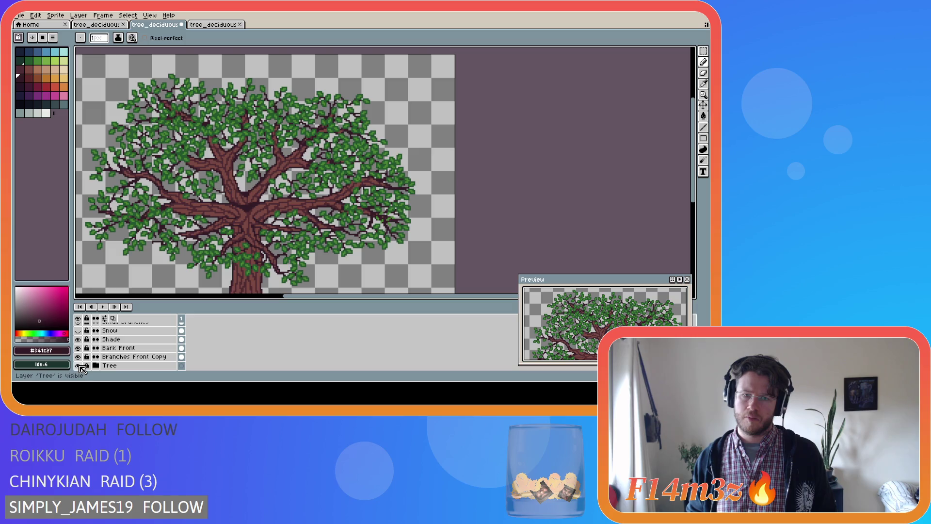
{"action": "scroll", "coordinate": [463, 228], "scroll_direction": "up", "scroll_amount": 5}
{"action": "key", "text": "alt"}
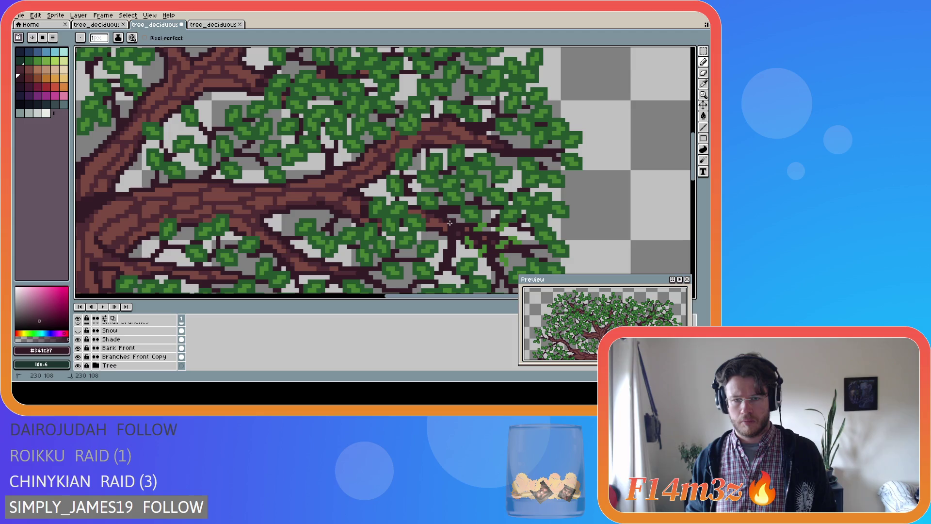
Hide the Tree layer and add a few dark branch pixels with the pencil.
{"action": "key", "text": "ctrl"}
{"action": "scroll", "coordinate": [188, 329], "scroll_direction": "up", "scroll_amount": 2}
{"action": "scroll", "coordinate": [188, 328], "scroll_direction": "up", "scroll_amount": 2}
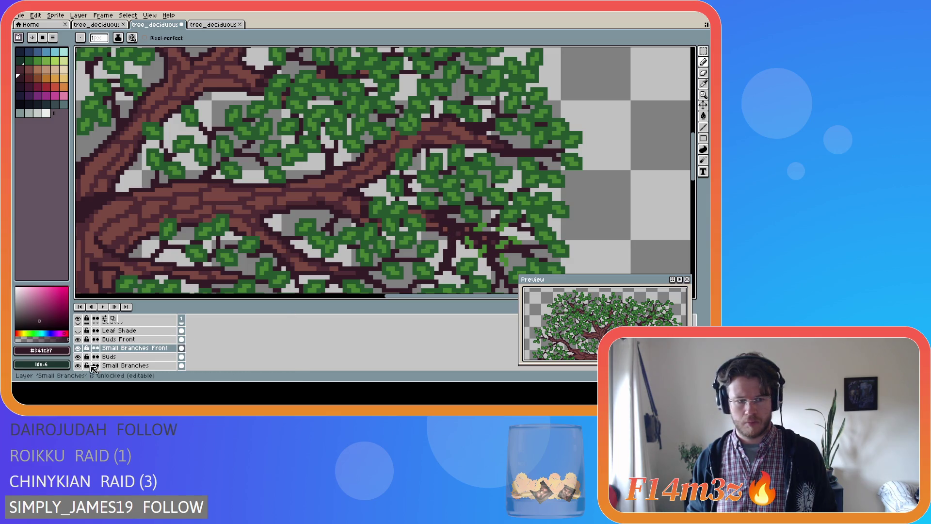
{"action": "scroll", "coordinate": [87, 361], "scroll_direction": "down", "scroll_amount": 3}
{"action": "scroll", "coordinate": [86, 366], "scroll_direction": "down", "scroll_amount": 3}
{"action": "left_click", "coordinate": [77, 356]}
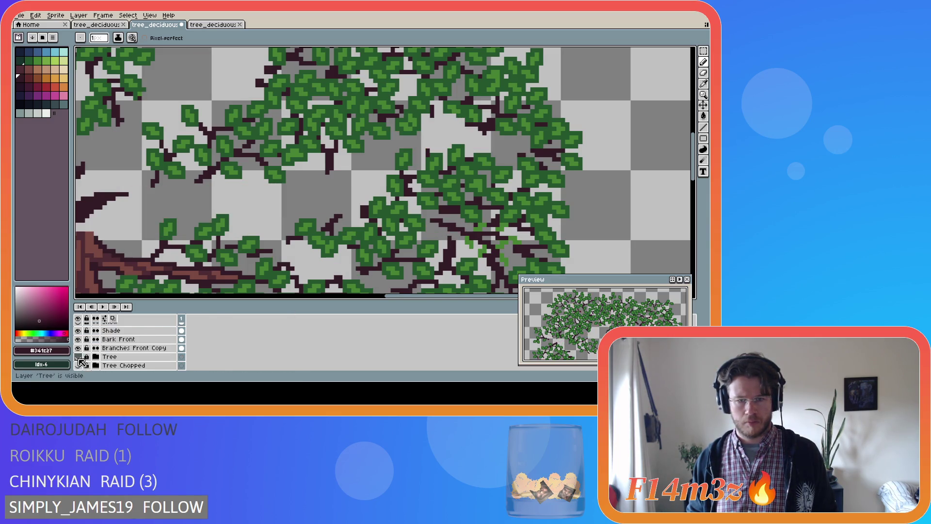
{"action": "key", "text": "e"}
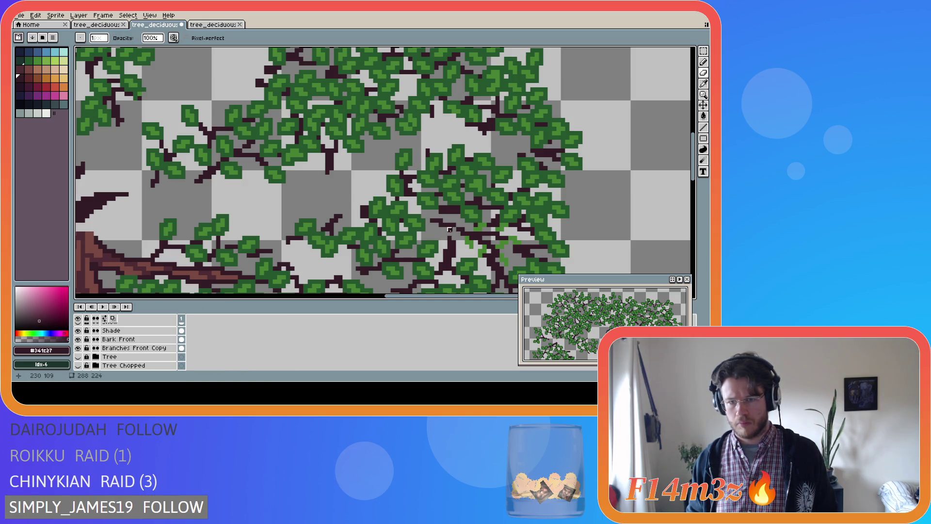
{"action": "key", "text": "b"}
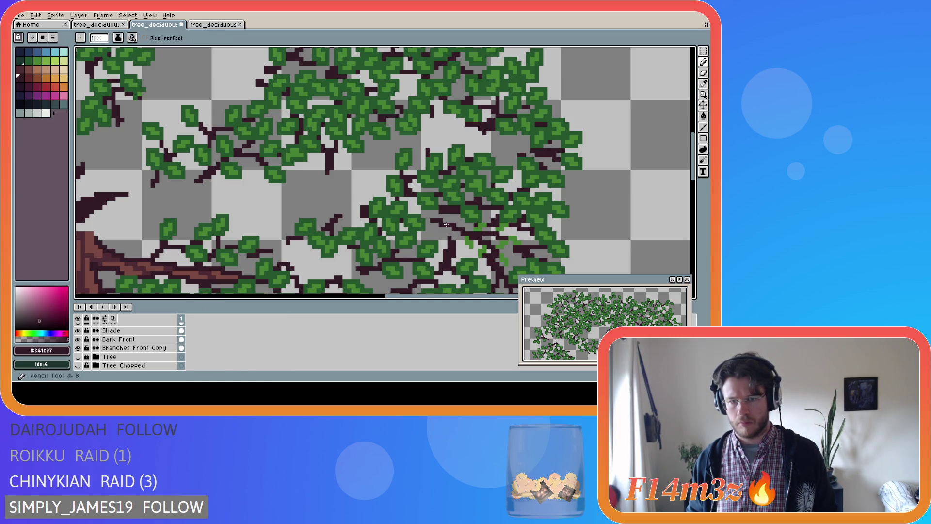
{"action": "left_click", "coordinate": [433, 223]}
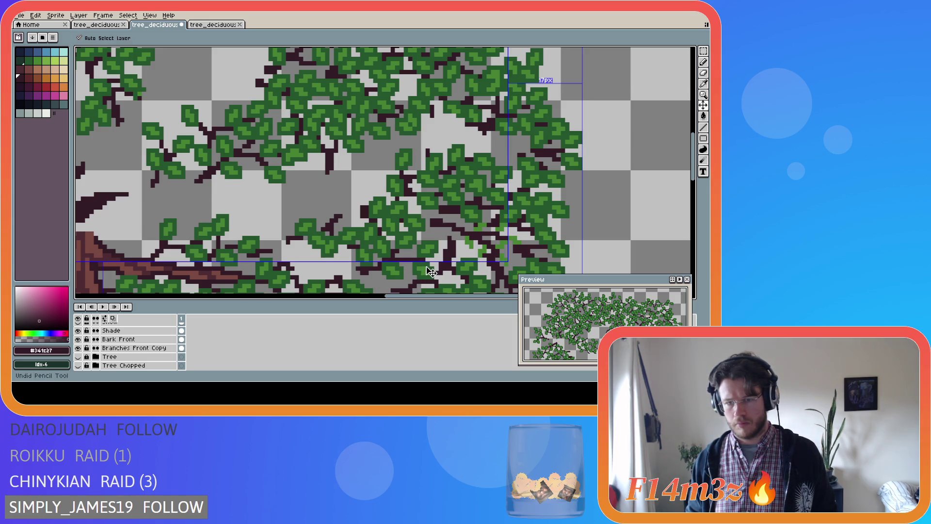
Eyedrop light green #468232 and make Buds Front the active layer.
{"action": "scroll", "coordinate": [418, 279], "scroll_direction": "down", "scroll_amount": 1}
{"action": "scroll", "coordinate": [419, 274], "scroll_direction": "up", "scroll_amount": 1}
{"action": "scroll", "coordinate": [451, 251], "scroll_direction": "up", "scroll_amount": 1}
{"action": "key", "text": "alt"}
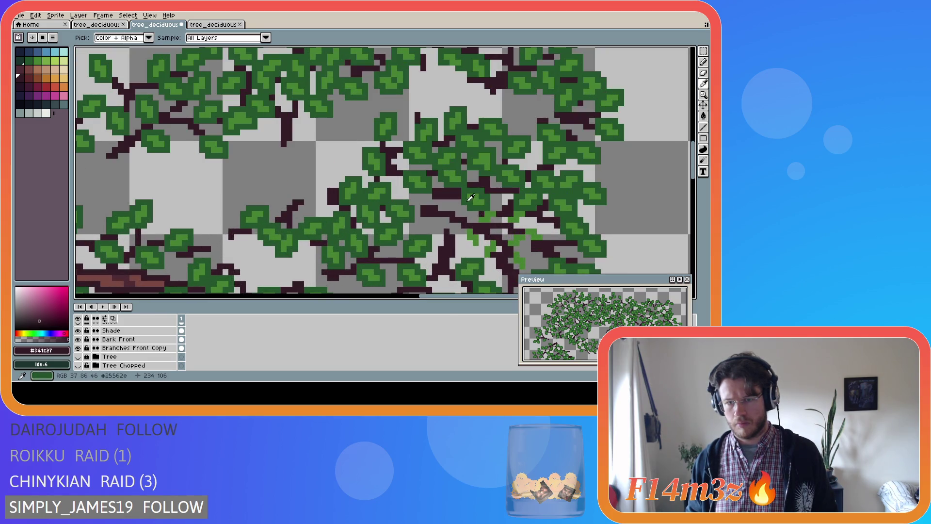
{"action": "left_click", "coordinate": [483, 206], "text": "alt"}
{"action": "scroll", "coordinate": [147, 344], "scroll_direction": "up", "scroll_amount": 2}
{"action": "scroll", "coordinate": [147, 342], "scroll_direction": "up", "scroll_amount": 1}
{"action": "left_click", "coordinate": [148, 330]}
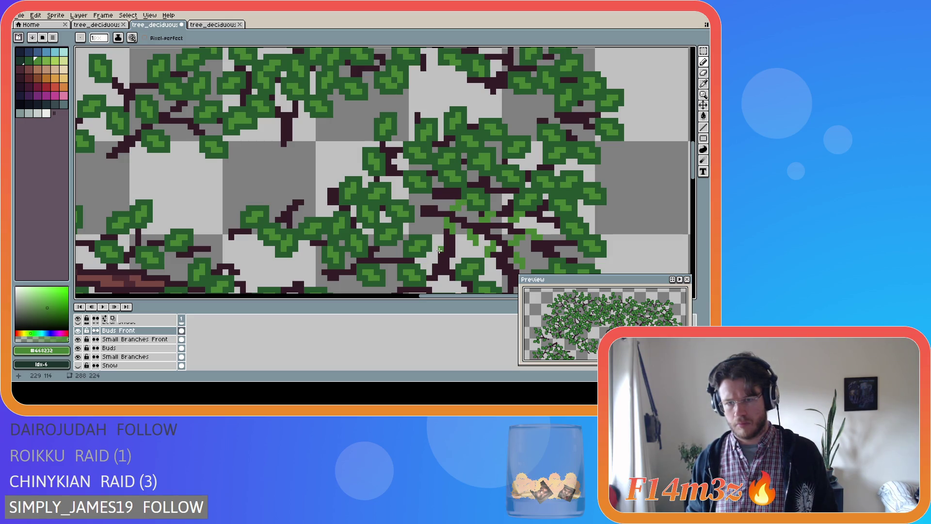
Dot light green bud pixels along the small branches on the Buds Front layer.
{"action": "left_click_drag", "start_coordinate": [457, 215], "coordinate": [463, 213]}
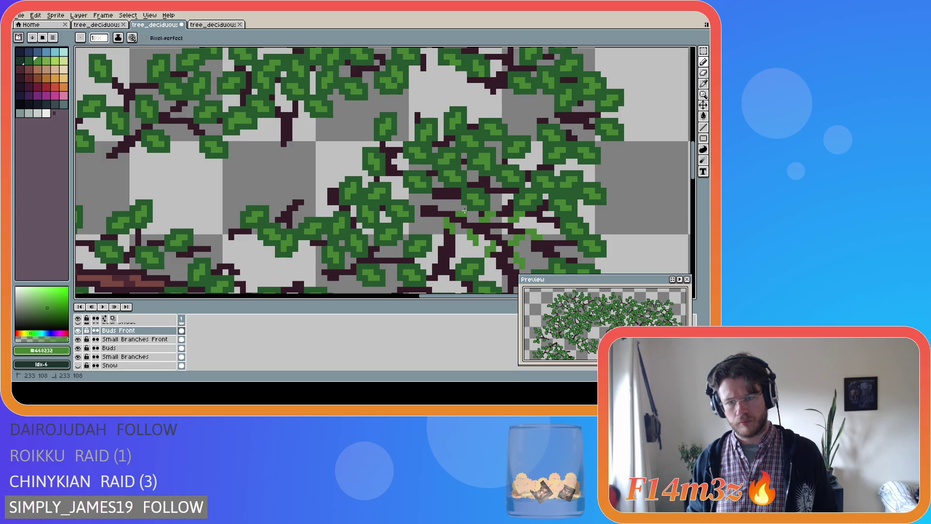
{"action": "scroll", "coordinate": [441, 243], "scroll_direction": "down", "scroll_amount": 1}
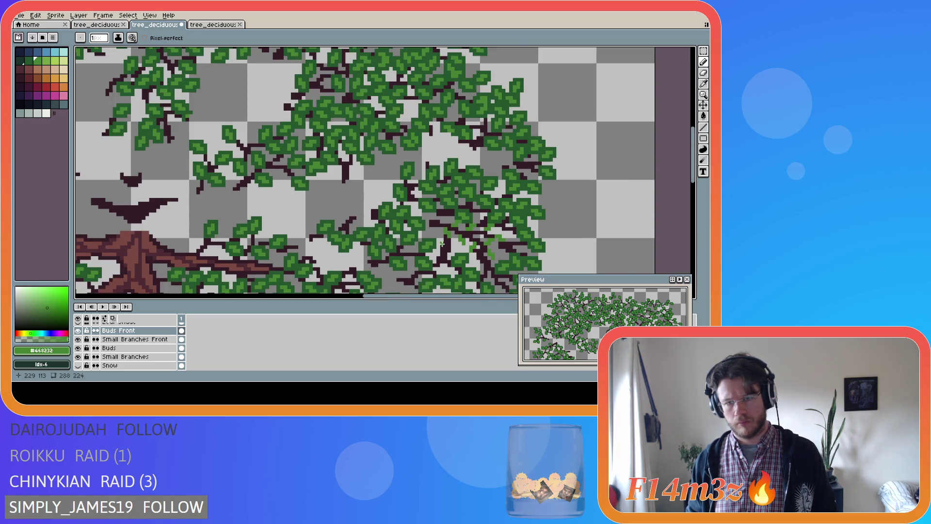
{"action": "scroll", "coordinate": [433, 253], "scroll_direction": "up", "scroll_amount": 3}
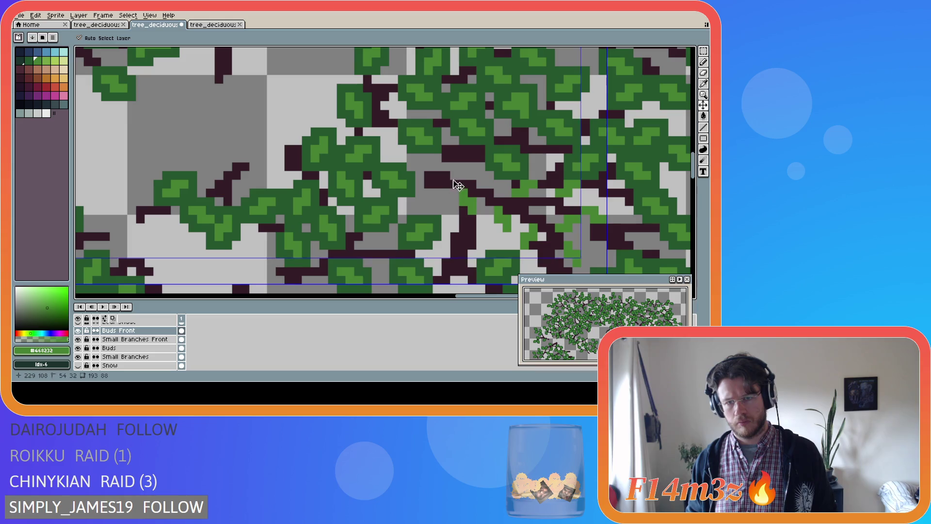
{"action": "left_click", "coordinate": [454, 176]}
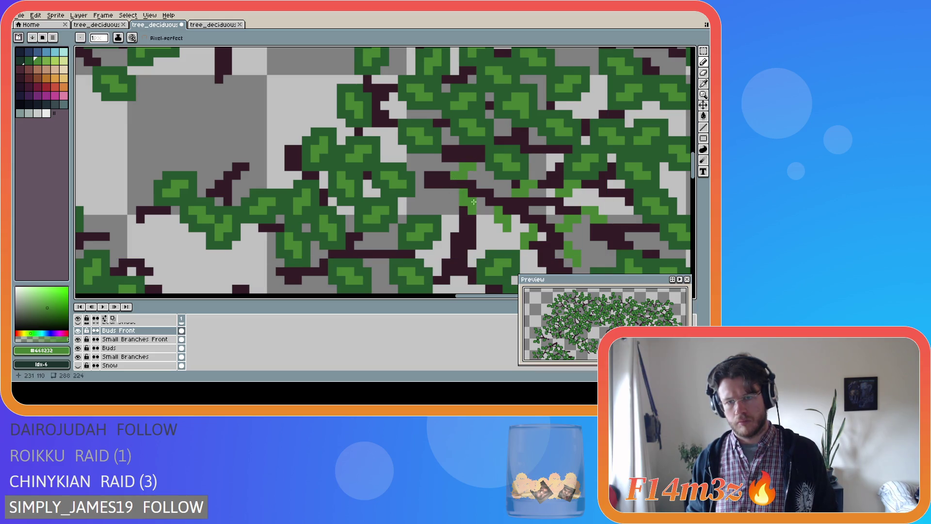
{"action": "scroll", "coordinate": [473, 223], "scroll_direction": "down", "scroll_amount": 2}
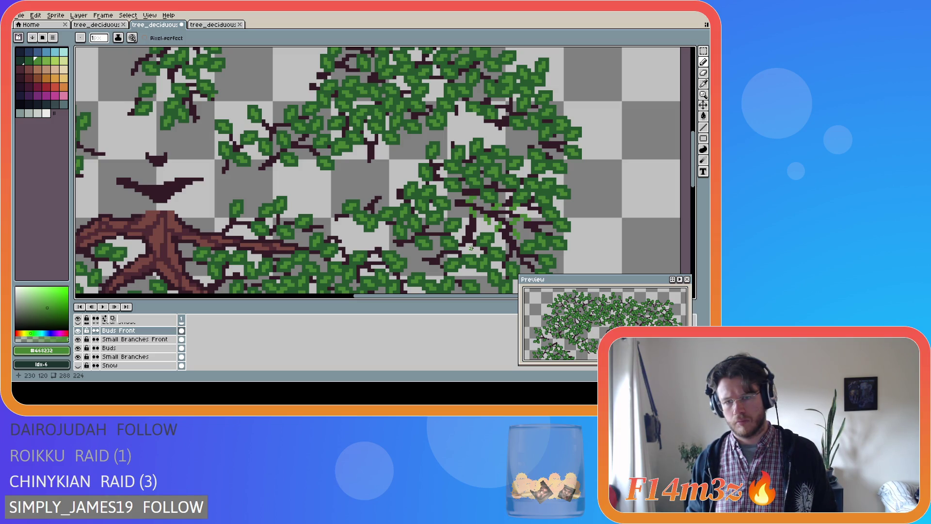
{"action": "scroll", "coordinate": [470, 248], "scroll_direction": "up", "scroll_amount": 3}
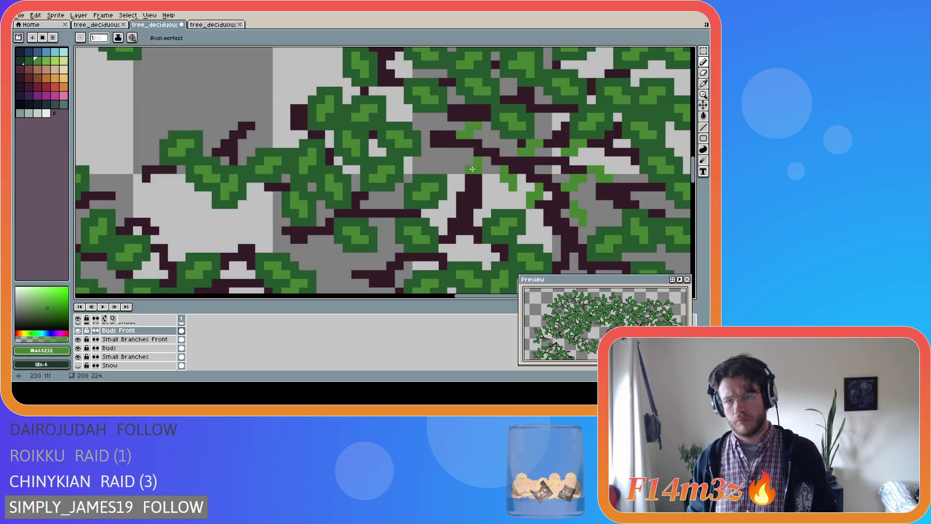
{"action": "scroll", "coordinate": [469, 170], "scroll_direction": "down", "scroll_amount": 3}
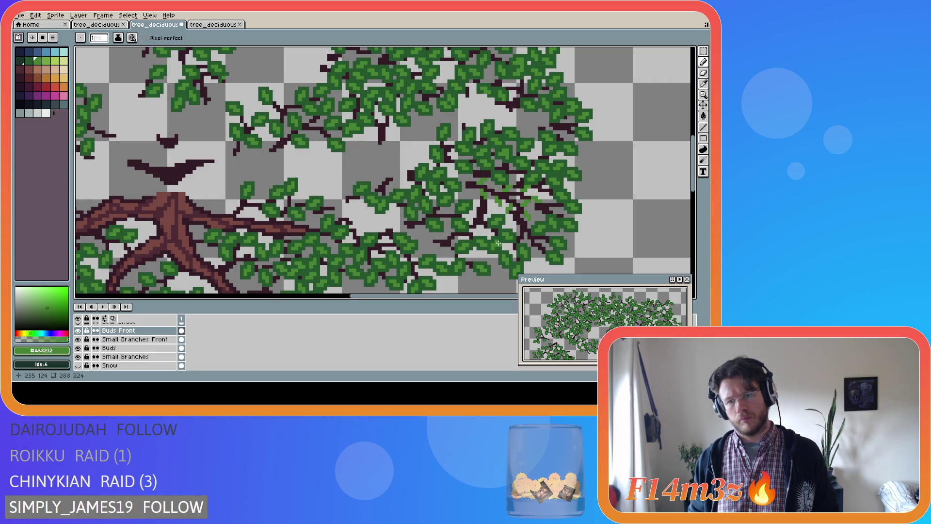
{"action": "scroll", "coordinate": [499, 243], "scroll_direction": "up", "scroll_amount": 1}
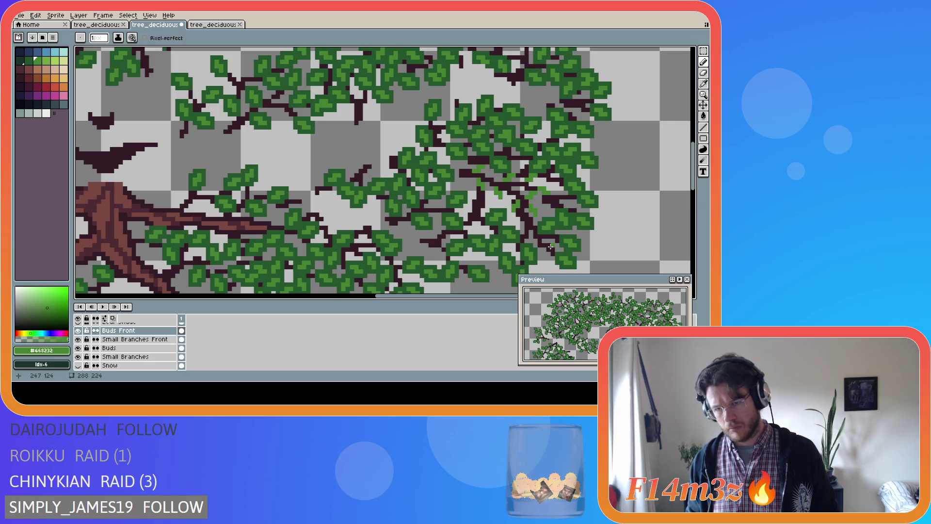
Save tree_deciduous_medium_winter.ase with the Pencil active again.
{"action": "key", "text": "v"}
{"action": "key", "text": "b"}
{"action": "key", "text": "ctrl+s"}
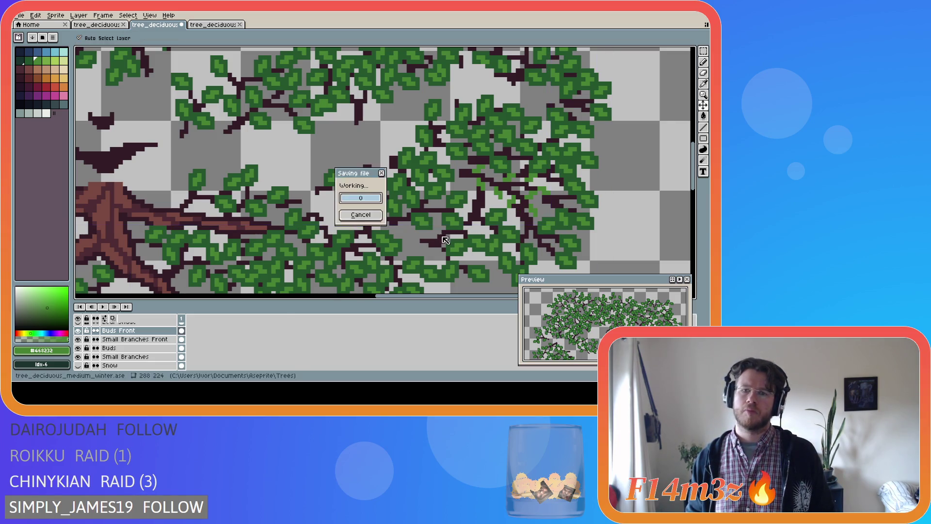
Pick the darker green #25562e and add dark green pixels and short strokes to the buds.
{"action": "left_click", "coordinate": [456, 214], "text": "alt"}
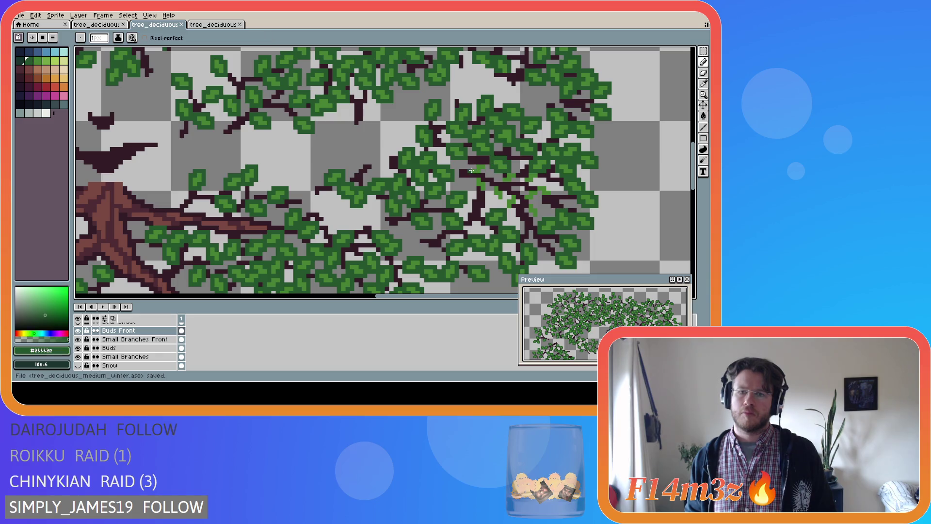
{"action": "left_click", "coordinate": [485, 168]}
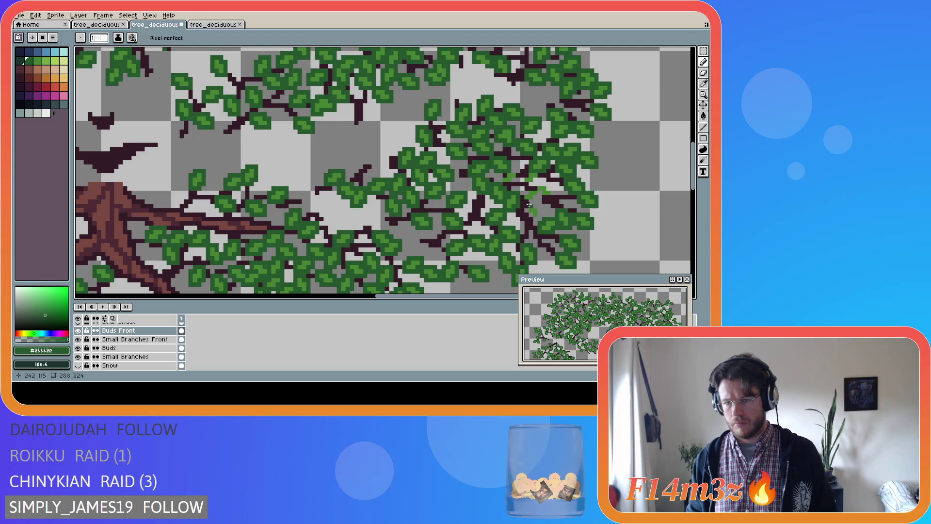
{"action": "mouse_move", "coordinate": [530, 212]}
{"action": "left_mouse_down"}
{"action": "mouse_move", "coordinate": [539, 218]}
{"action": "mouse_move", "coordinate": [534, 205]}
{"action": "left_mouse_up"}
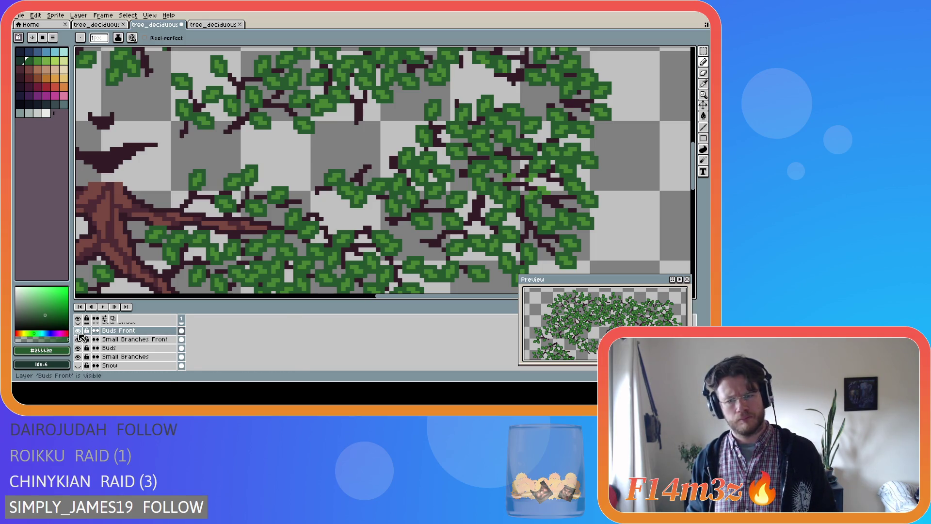
{"action": "left_click", "coordinate": [116, 330]}
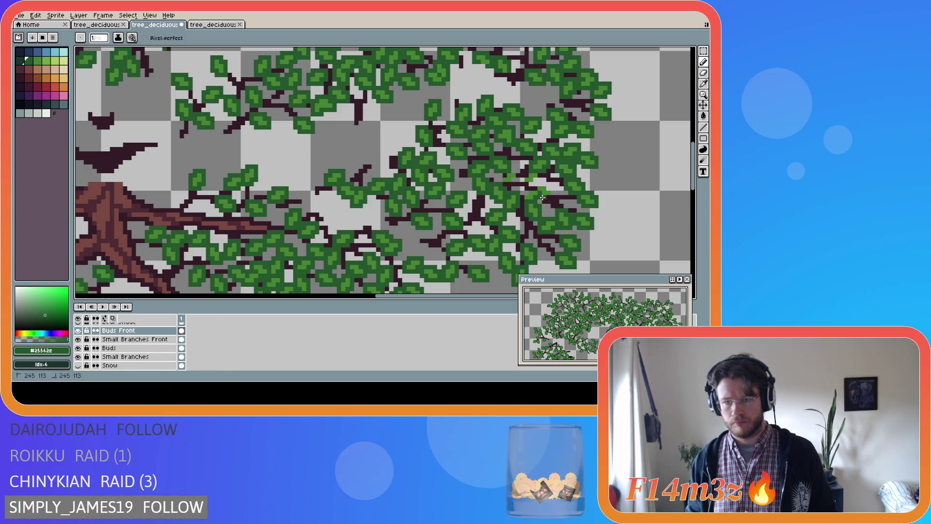
{"action": "left_click_drag", "start_coordinate": [547, 187], "coordinate": [544, 184]}
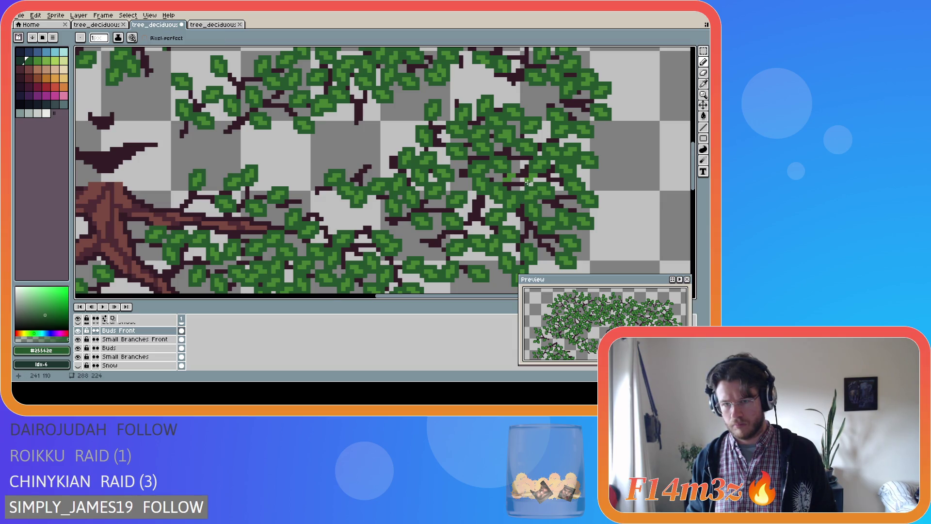
{"action": "left_click", "coordinate": [540, 180]}
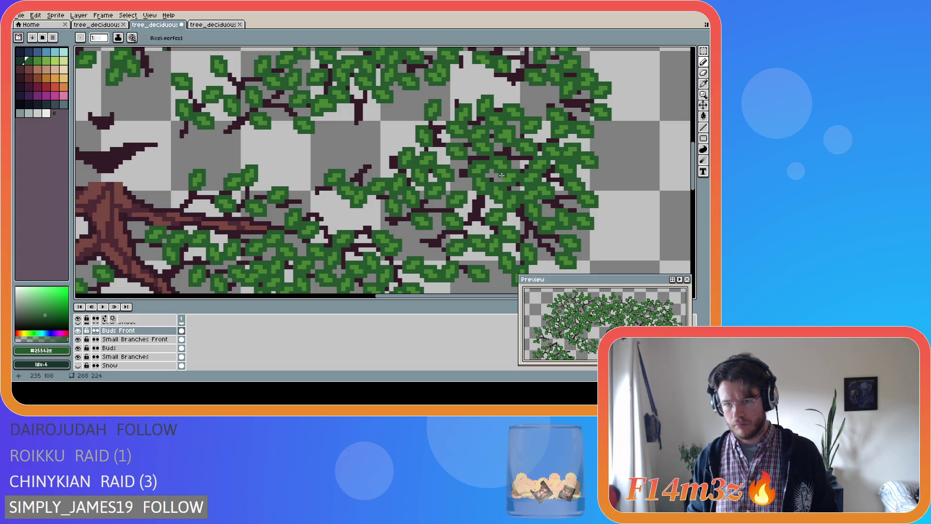
Save the sprite, then hide the Snow layer.
{"action": "key", "text": "ctrl+s"}
{"action": "scroll", "coordinate": [437, 256], "scroll_direction": "down", "scroll_amount": 2}
{"action": "scroll", "coordinate": [438, 256], "scroll_direction": "down", "scroll_amount": 1}
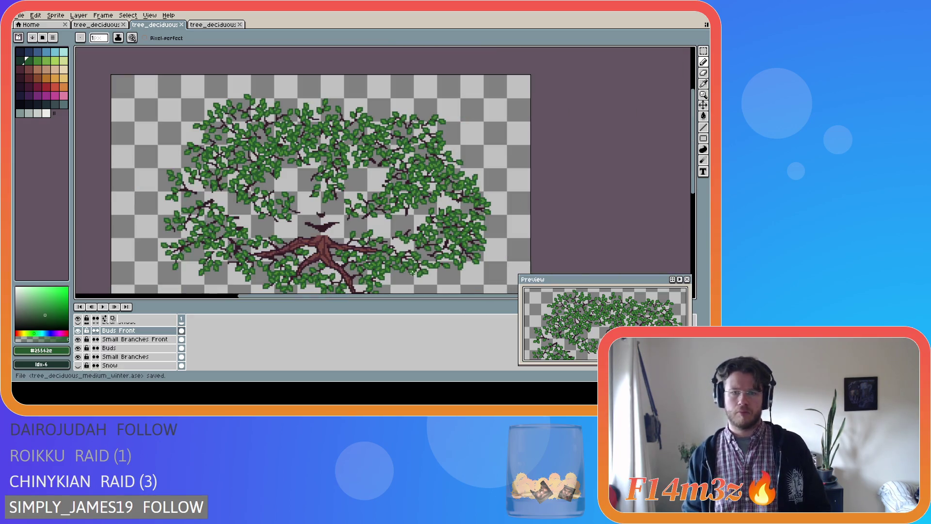
{"action": "left_click", "coordinate": [78, 365]}
{"action": "scroll", "coordinate": [121, 349], "scroll_direction": "down", "scroll_amount": 4}
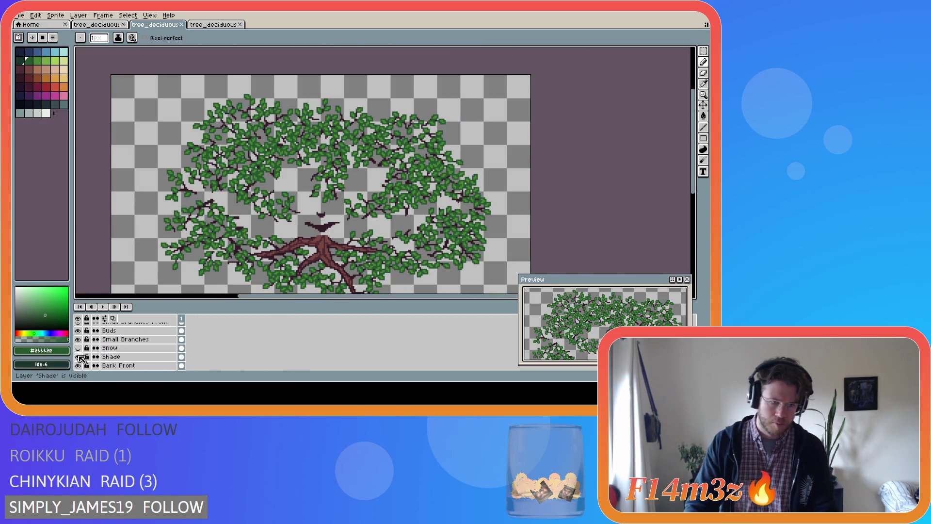
Show the Tree layer again, make Buds Front active, and zoom out to see the whole tree.
{"action": "left_click", "coordinate": [78, 357]}
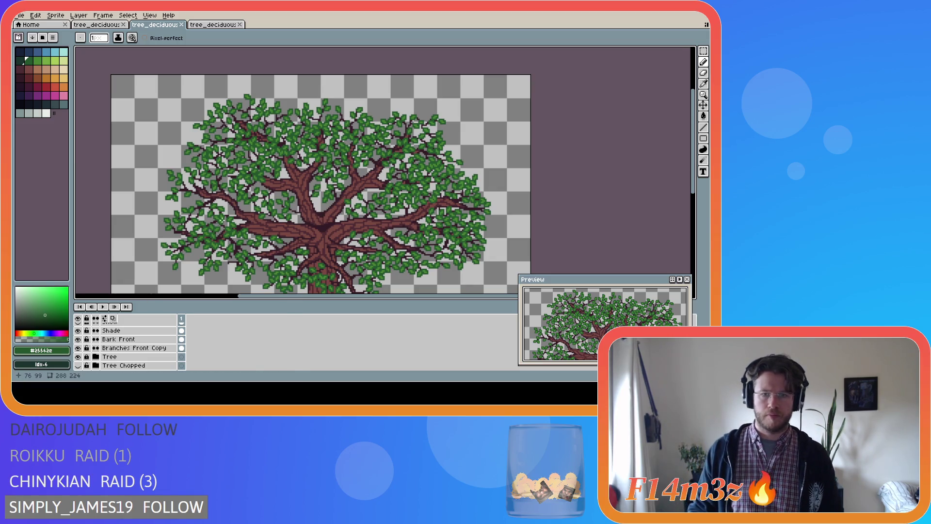
{"action": "scroll", "coordinate": [222, 219], "scroll_direction": "down", "scroll_amount": 2}
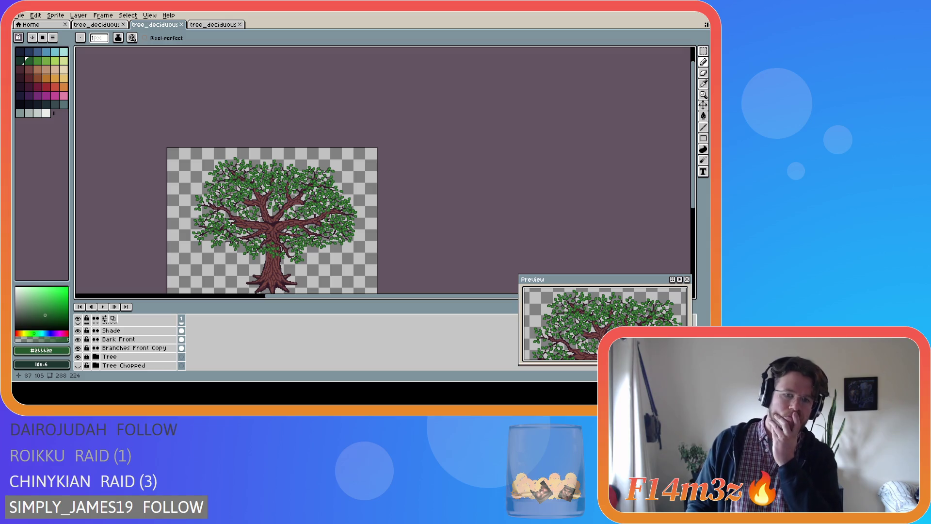
{"action": "scroll", "coordinate": [140, 353], "scroll_direction": "up", "scroll_amount": 3}
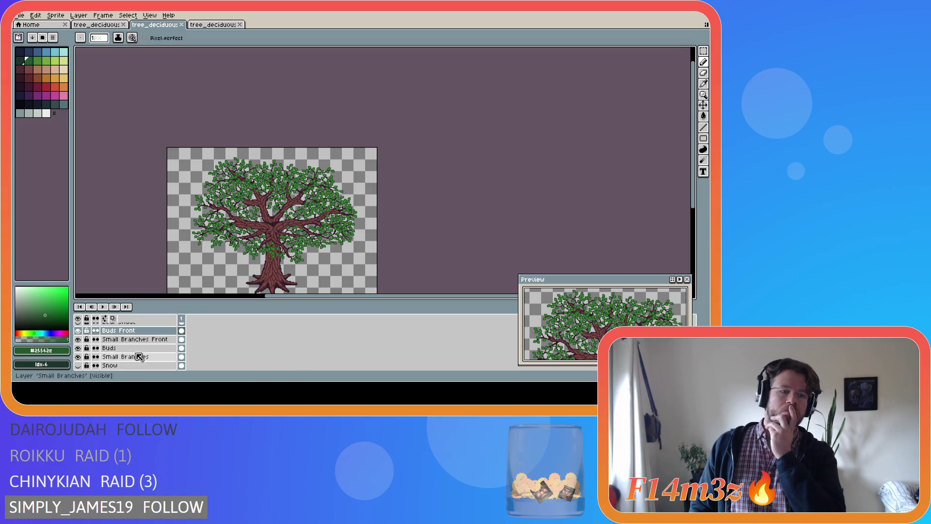
{"action": "scroll", "coordinate": [100, 356], "scroll_direction": "up", "scroll_amount": 4}
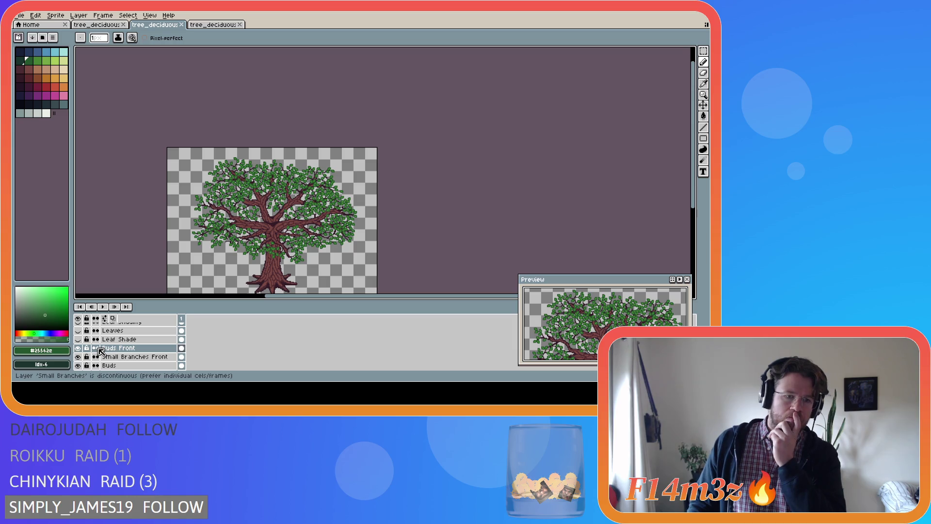
{"action": "left_click", "coordinate": [101, 351]}
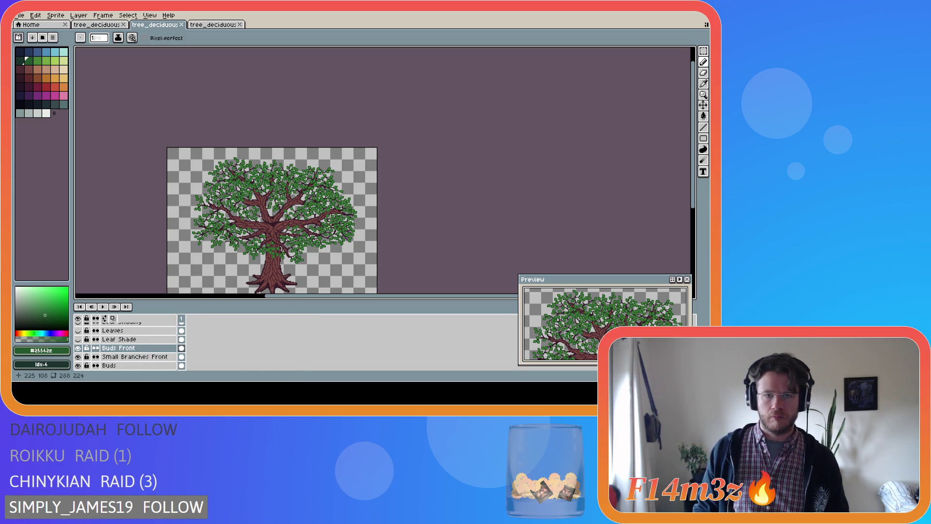
{"action": "scroll", "coordinate": [324, 228], "scroll_direction": "up", "scroll_amount": 3}
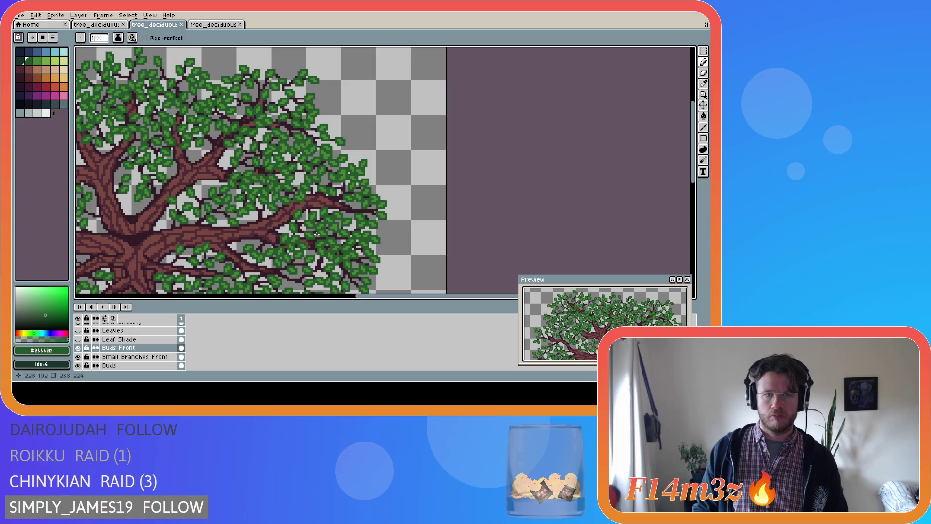
{"action": "scroll", "coordinate": [316, 234], "scroll_direction": "down", "scroll_amount": 4}
{"action": "scroll", "coordinate": [283, 257], "scroll_direction": "up", "scroll_amount": 1}
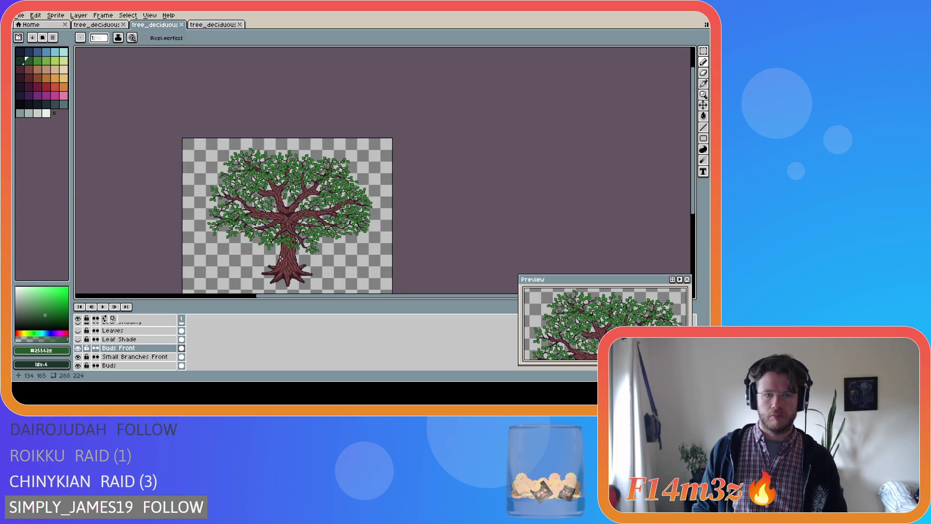
{"action": "left_click_drag", "start_coordinate": [693, 208], "coordinate": [693, 226]}
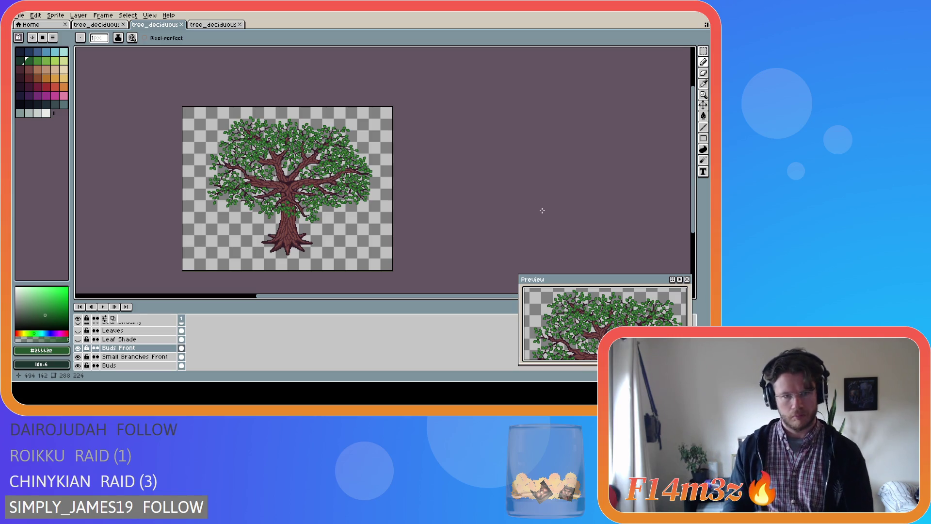
{"action": "scroll", "coordinate": [257, 164], "scroll_direction": "up", "scroll_amount": 4}
Make Small Branches Front active and sample the dark branch colour #341c27 for the Pencil.
{"action": "left_click", "coordinate": [121, 357]}
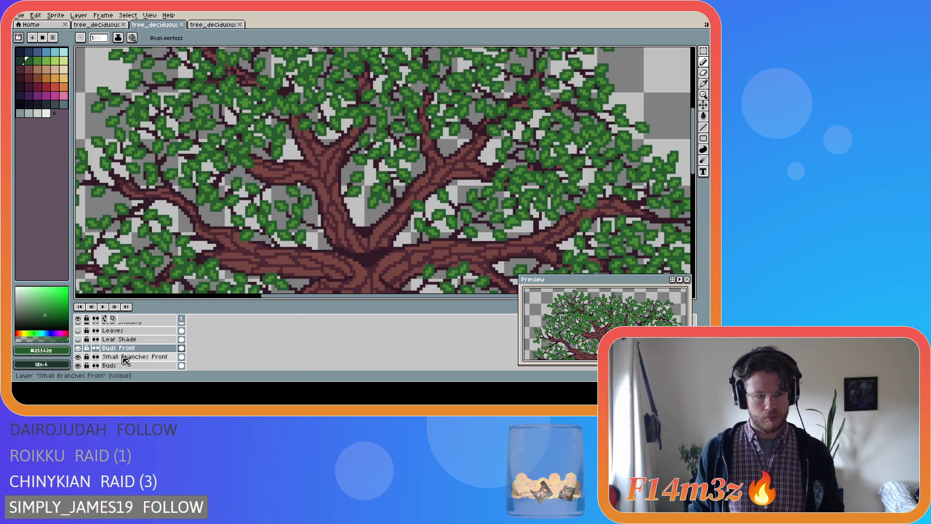
{"action": "key", "text": "i"}
{"action": "left_click", "coordinate": [167, 199]}
{"action": "key", "text": "b"}
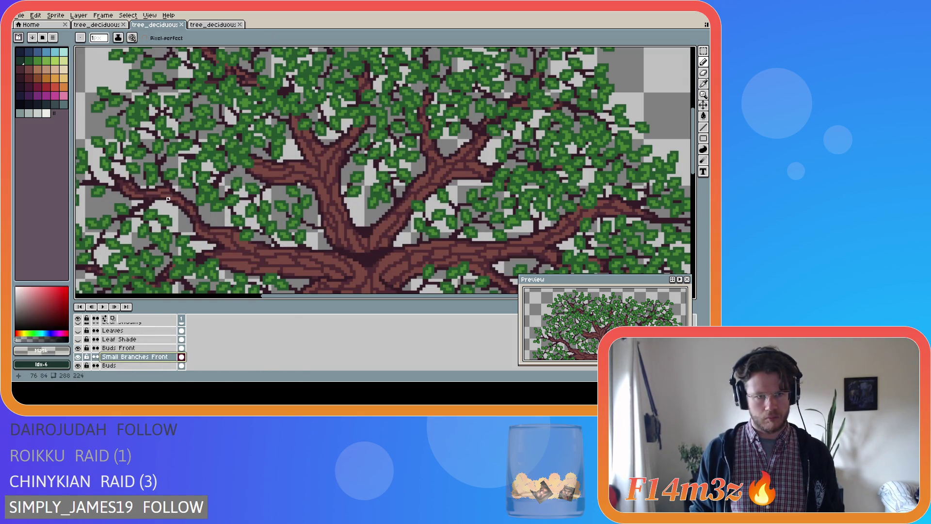
{"action": "scroll", "coordinate": [285, 296], "scroll_direction": "left", "scroll_amount": 5}
{"action": "key", "text": "i"}
{"action": "left_click", "coordinate": [242, 200]}
{"action": "key", "text": "b"}
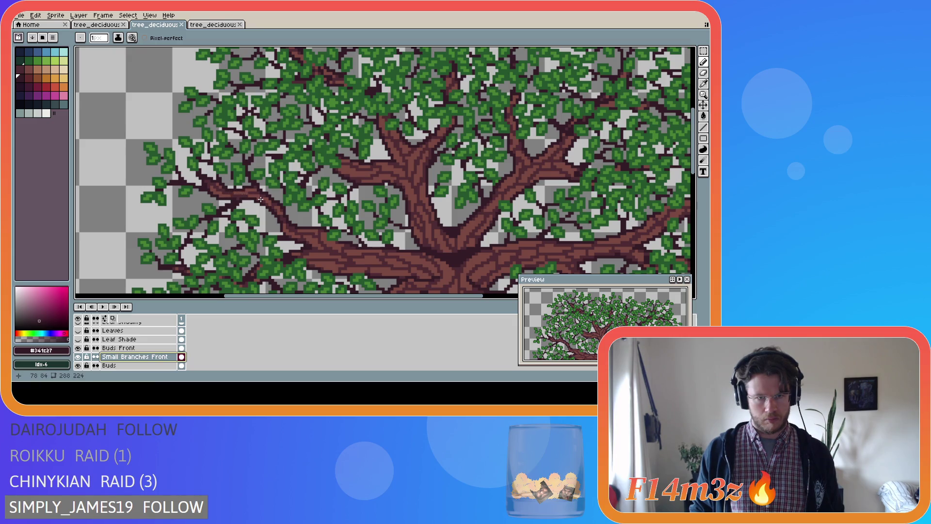
{"action": "scroll", "coordinate": [260, 207], "scroll_direction": "down", "scroll_amount": 5}
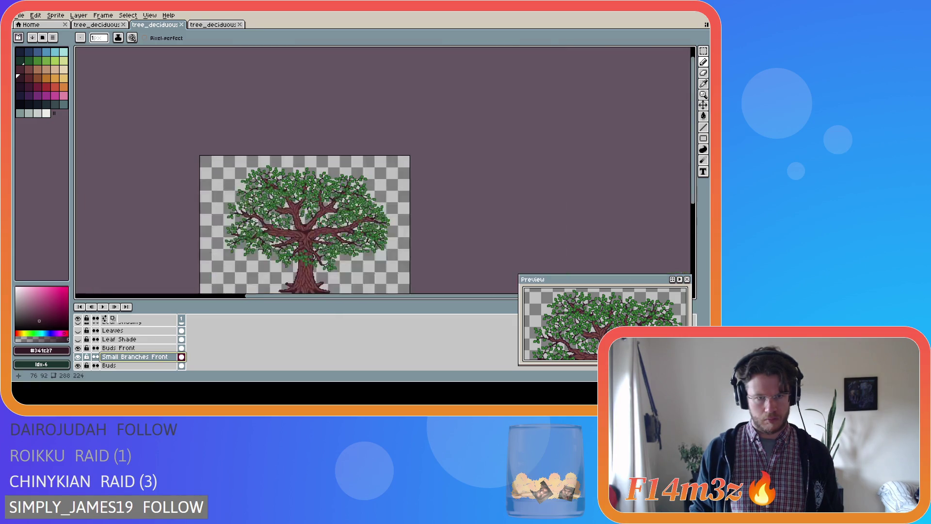
{"action": "scroll", "coordinate": [247, 237], "scroll_direction": "up", "scroll_amount": 5}
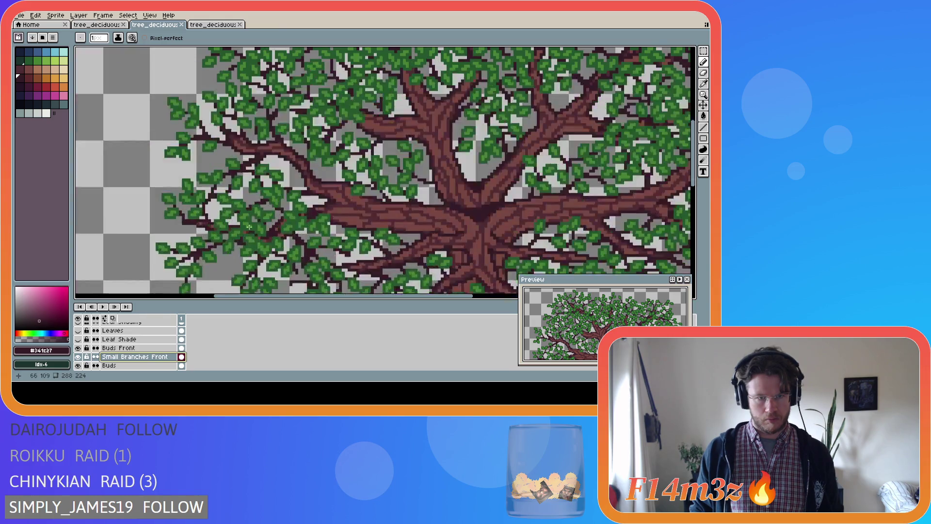
Draw a thin dark twig running left through the leaves on the left canopy.
{"action": "left_click_drag", "start_coordinate": [261, 150], "coordinate": [237, 146]}
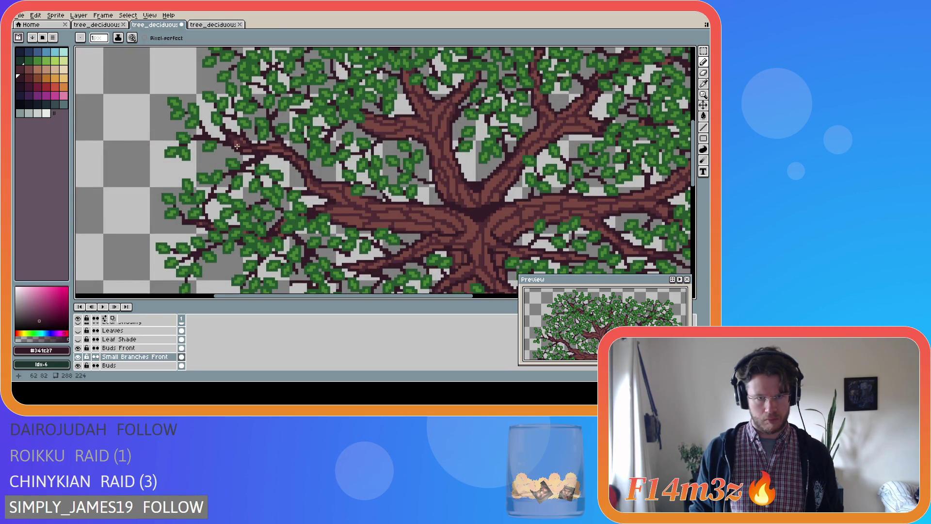
{"action": "key", "text": "ctrl+s"}
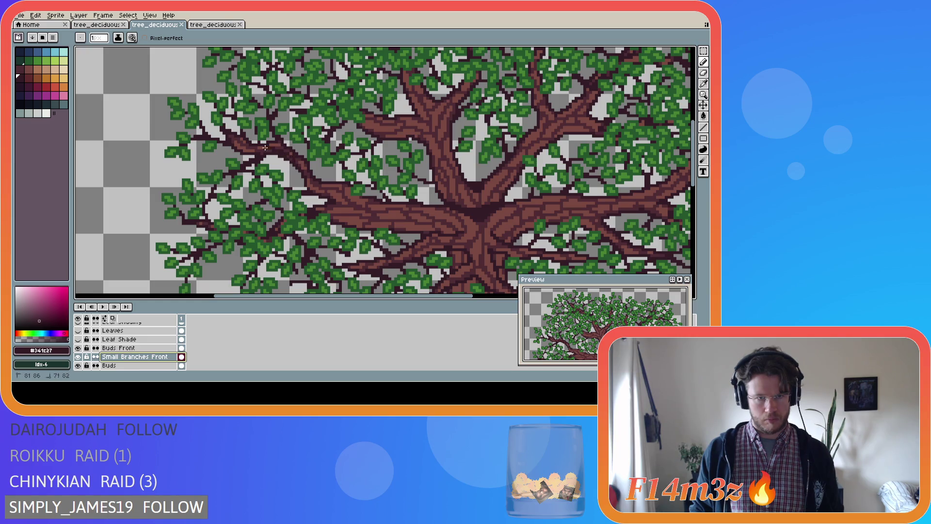
{"action": "left_click_drag", "start_coordinate": [291, 156], "coordinate": [232, 146]}
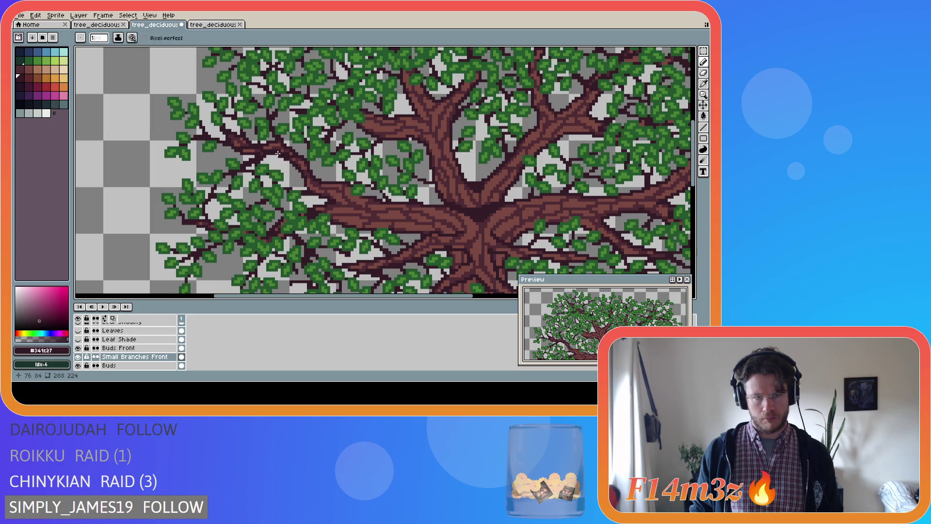
{"action": "key", "text": "ctrl"}
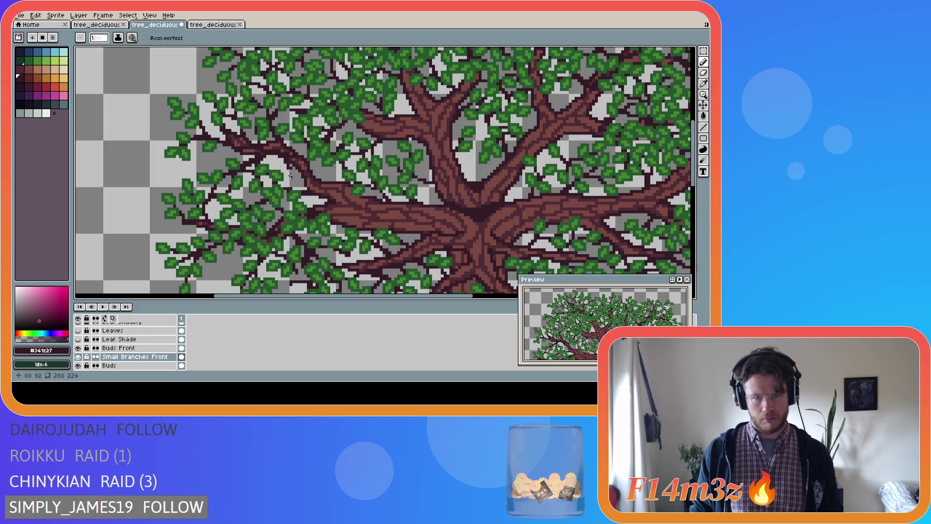
{"action": "key", "text": "ctrl"}
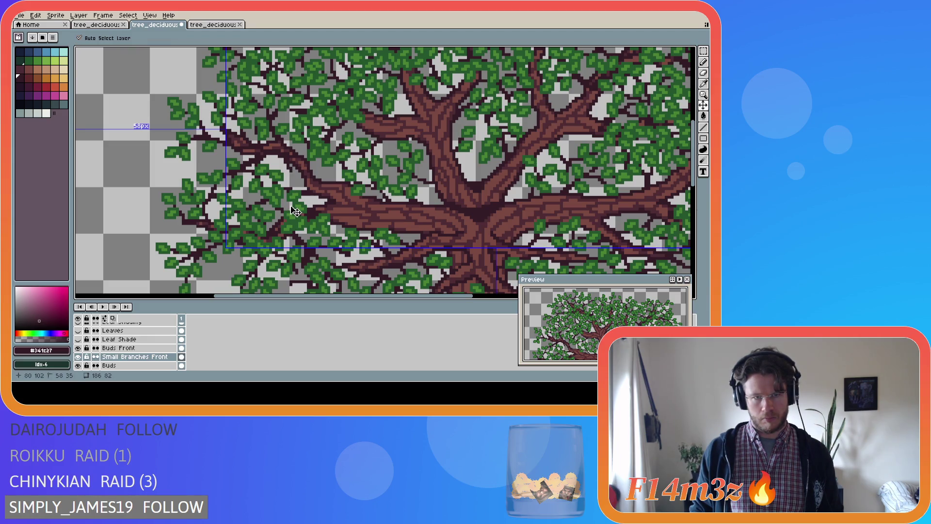
Save, draw another short dark twig downward, and hide the Tree and Tree Chopped layers.
{"action": "key", "text": "ctrl+s"}
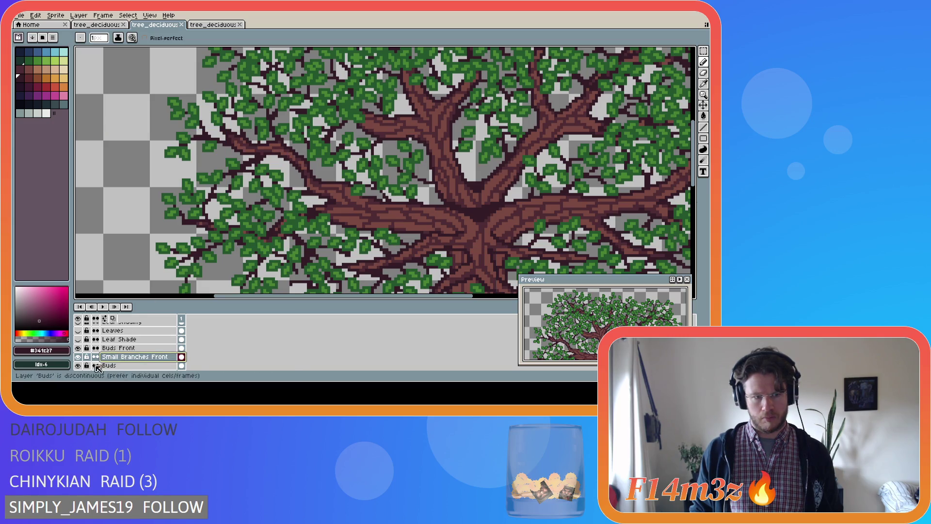
{"action": "scroll", "coordinate": [79, 361], "scroll_direction": "down", "scroll_amount": 2}
{"action": "scroll", "coordinate": [79, 361], "scroll_direction": "down", "scroll_amount": 2}
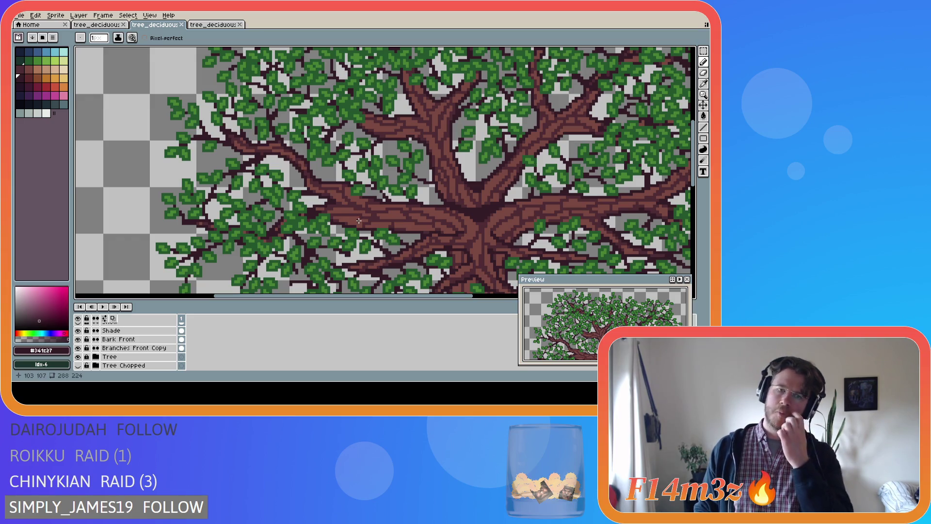
{"action": "left_click", "coordinate": [293, 158]}
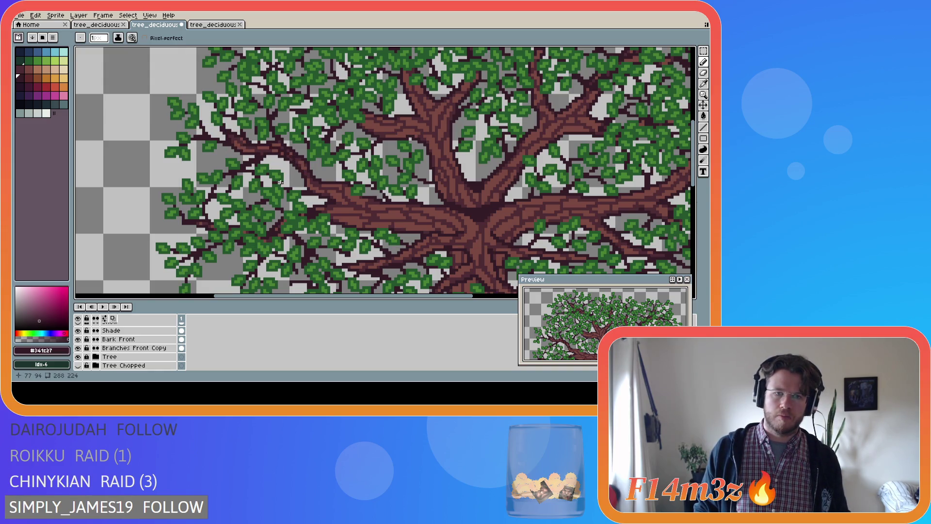
{"action": "left_click_drag", "start_coordinate": [287, 161], "coordinate": [293, 184]}
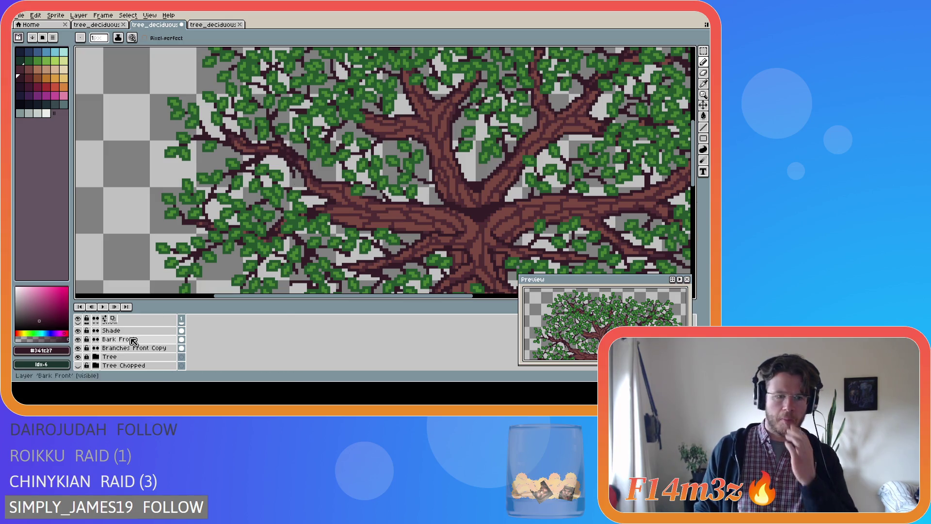
{"action": "left_click", "coordinate": [78, 357]}
{"action": "left_click", "coordinate": [78, 365]}
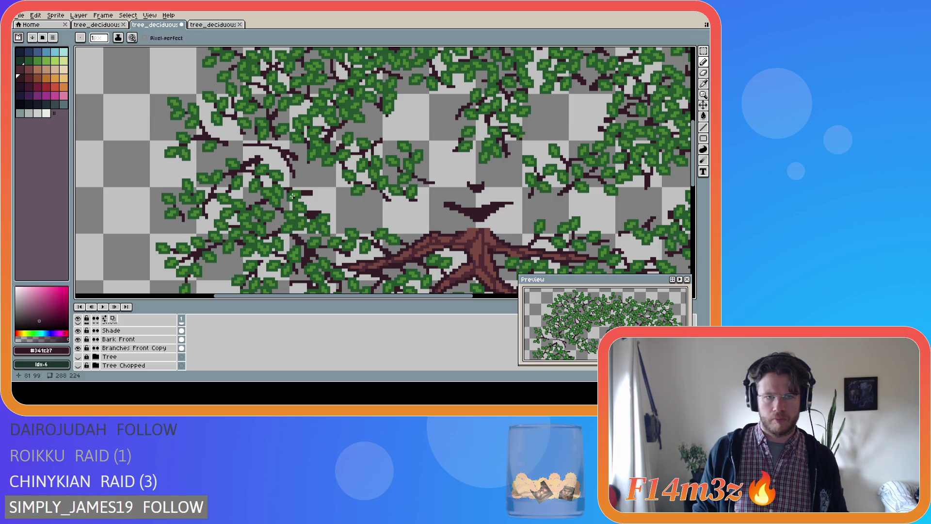
Briefly show the Tree layer again, then hide the big trunk-and-branches layer.
{"action": "key", "text": "shift"}
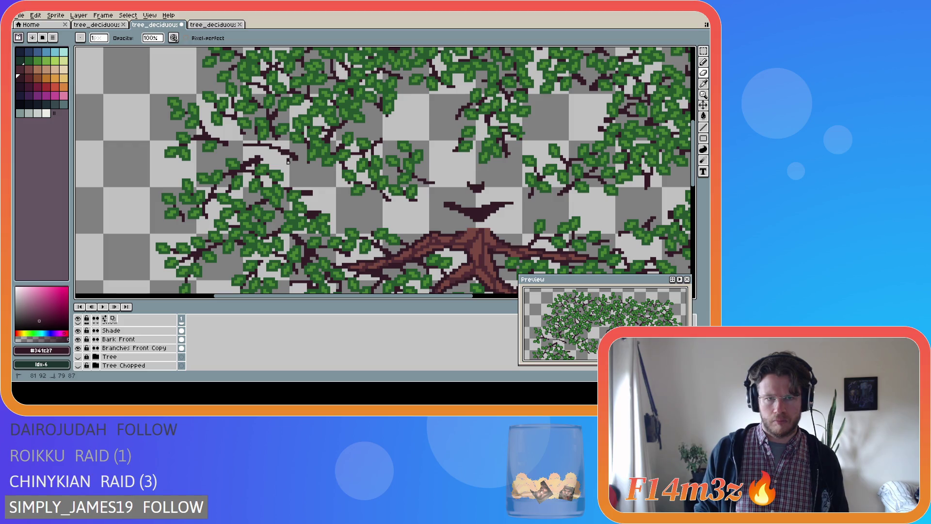
{"action": "key", "text": "shift"}
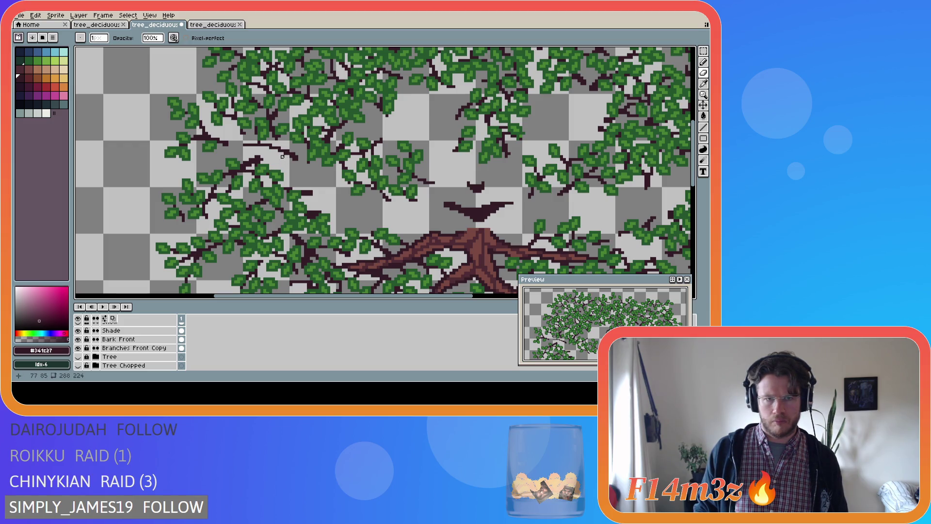
{"action": "key", "text": "shift"}
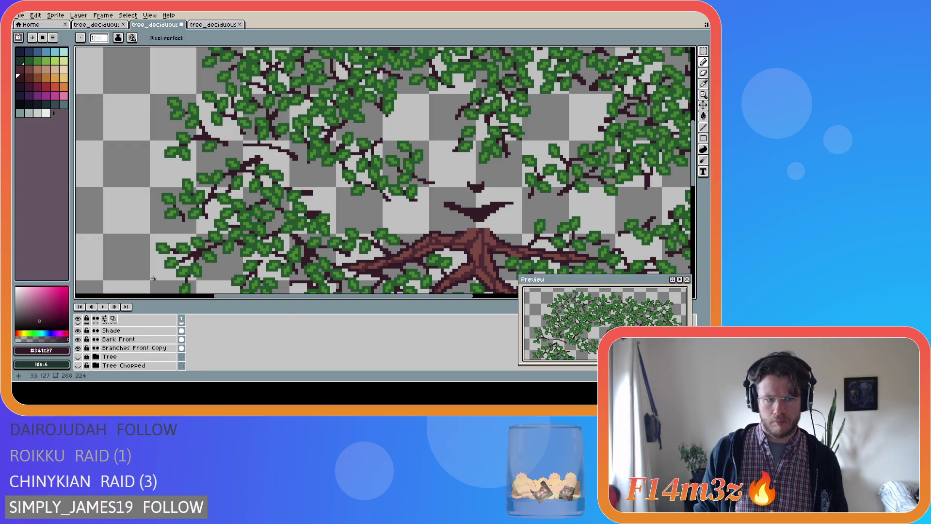
{"action": "left_click", "coordinate": [77, 356]}
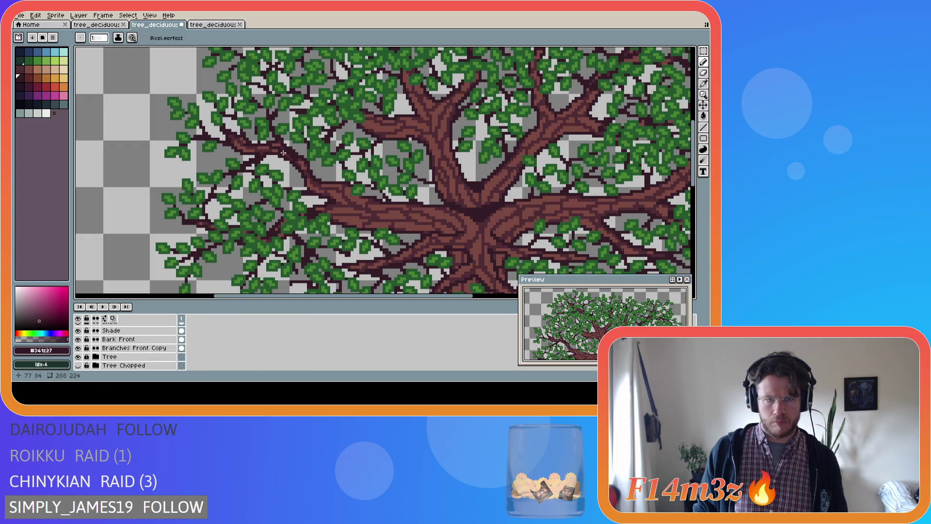
{"action": "key", "text": "ctrl"}
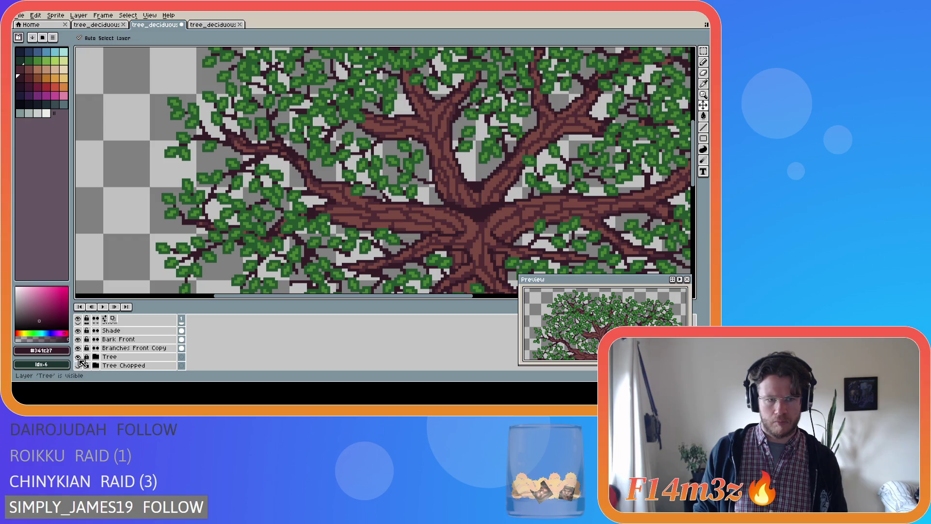
{"action": "left_click", "coordinate": [77, 357]}
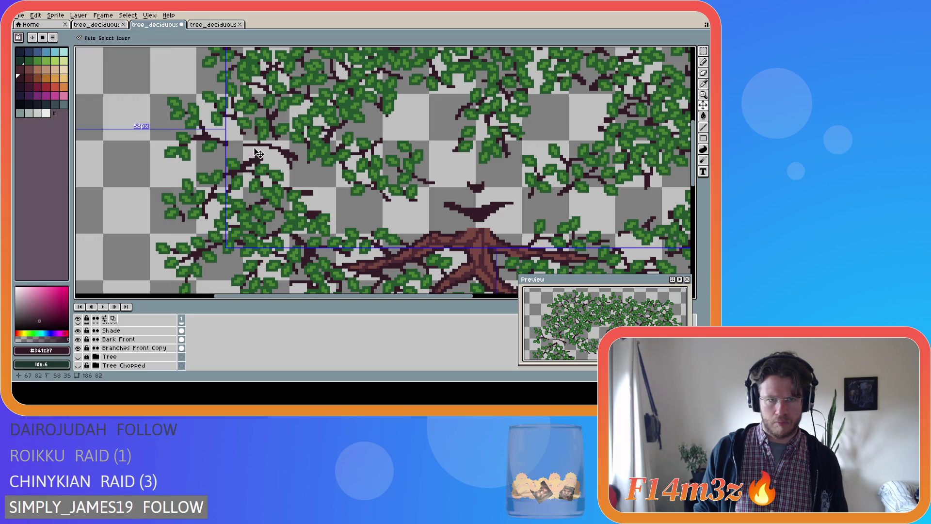
Extend the thin left branch with a pixel and a short stroke.
{"action": "key", "text": "ctrl"}
{"action": "key", "text": "ctrl"}
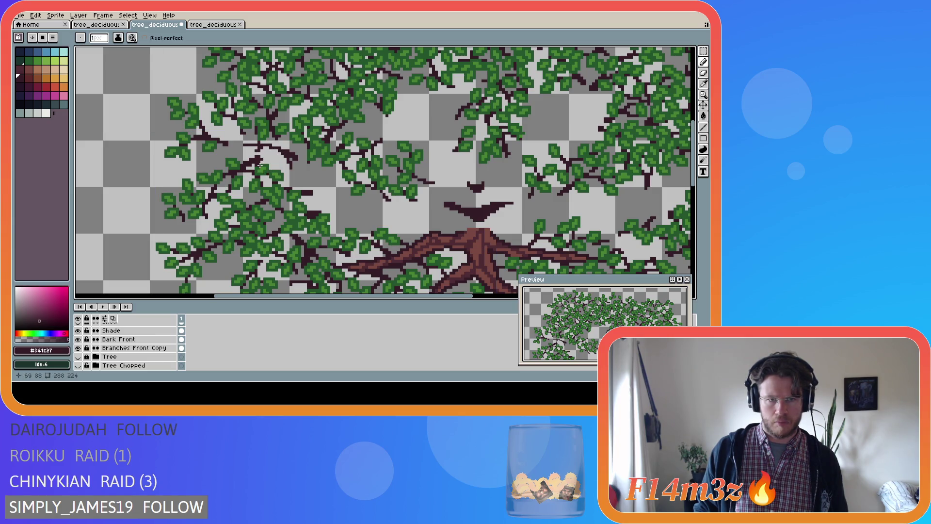
{"action": "key", "text": "ctrl"}
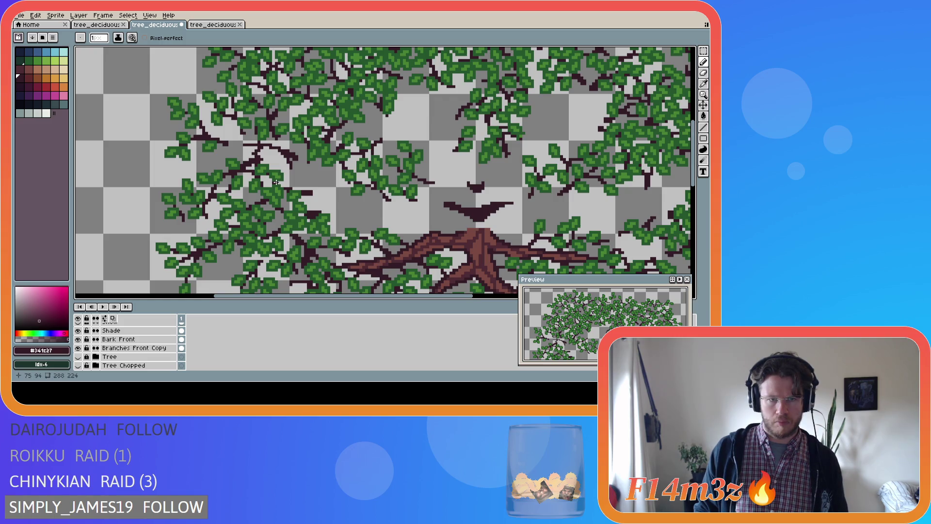
{"action": "key", "text": "ctrl"}
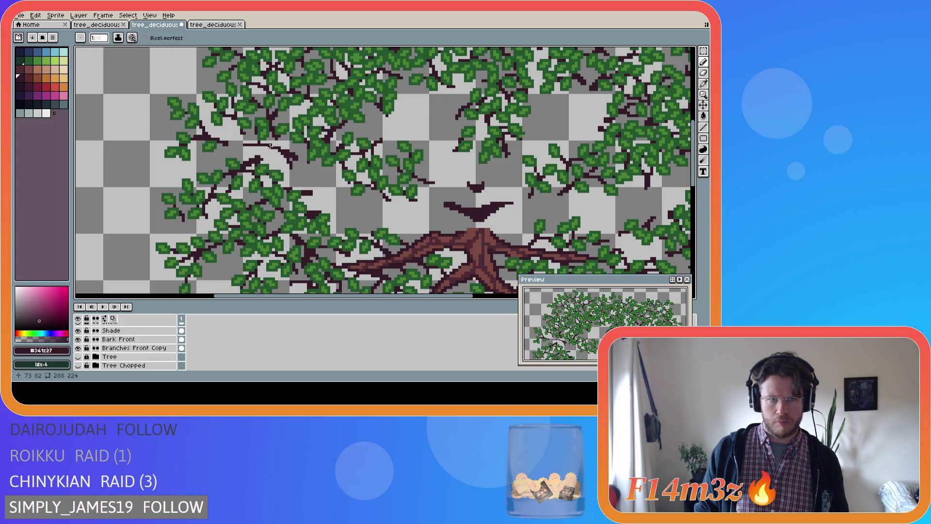
{"action": "key", "text": "ctrl"}
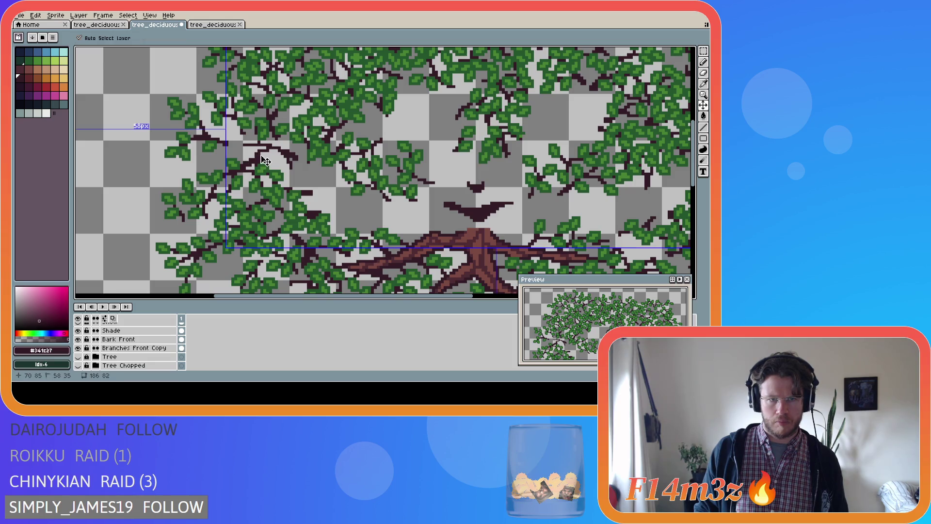
{"action": "key", "text": "ctrl"}
{"action": "left_click", "coordinate": [269, 145]}
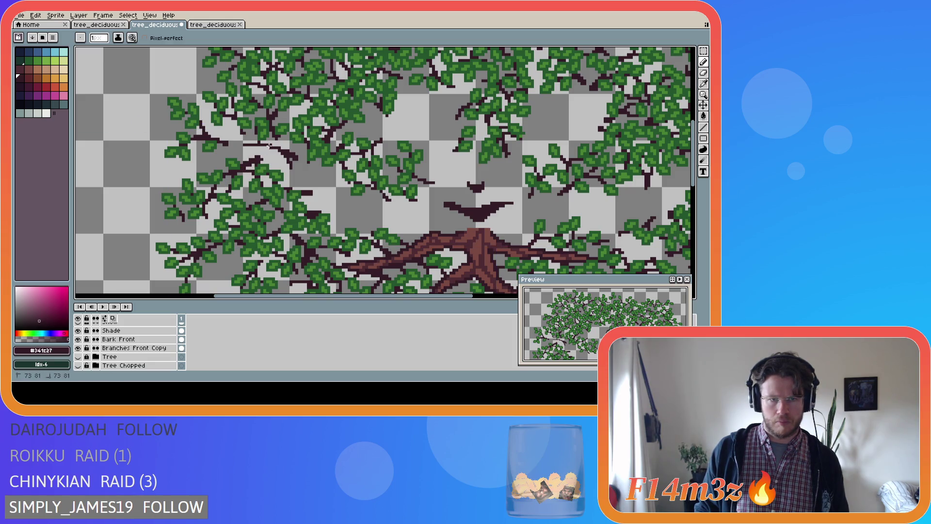
{"action": "left_click_drag", "start_coordinate": [253, 153], "coordinate": [254, 154]}
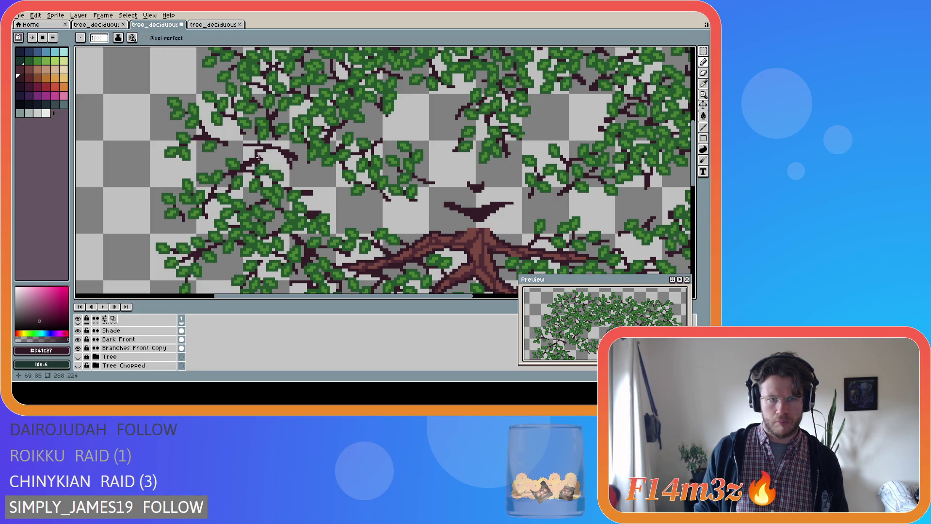
Magic-wand the dark branch pixels, abandon the transform, and undo the recent strokes.
{"action": "key", "text": "w"}
{"action": "left_click", "coordinate": [274, 154]}
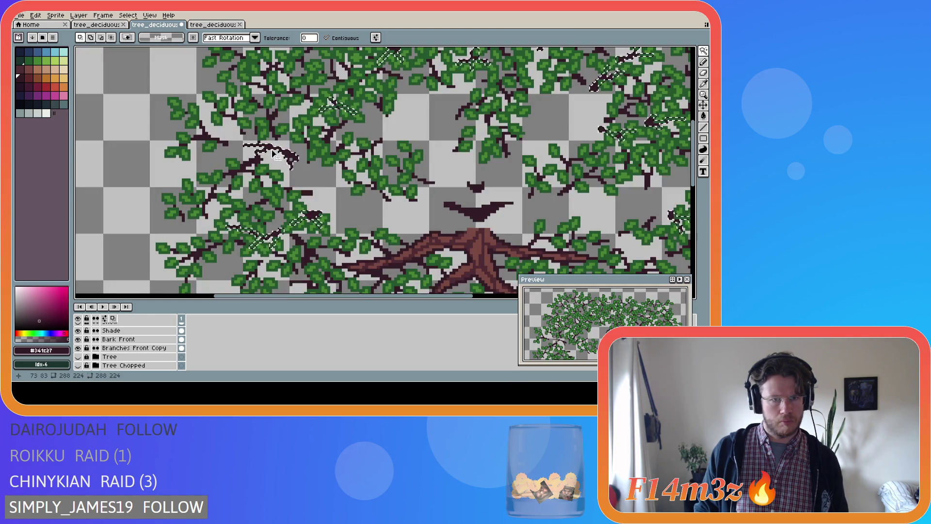
{"action": "key", "text": "ctrl+t"}
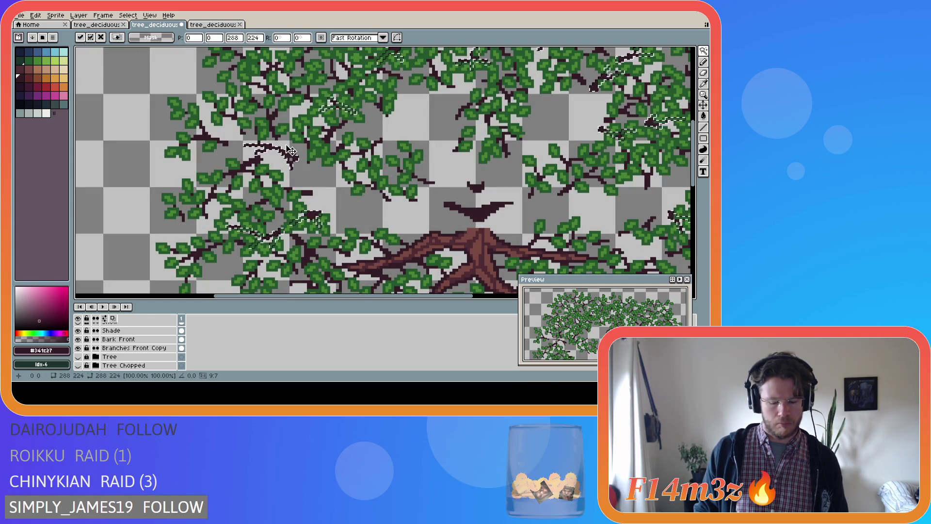
{"action": "key", "text": "ctrl+d"}
{"action": "key", "text": "m"}
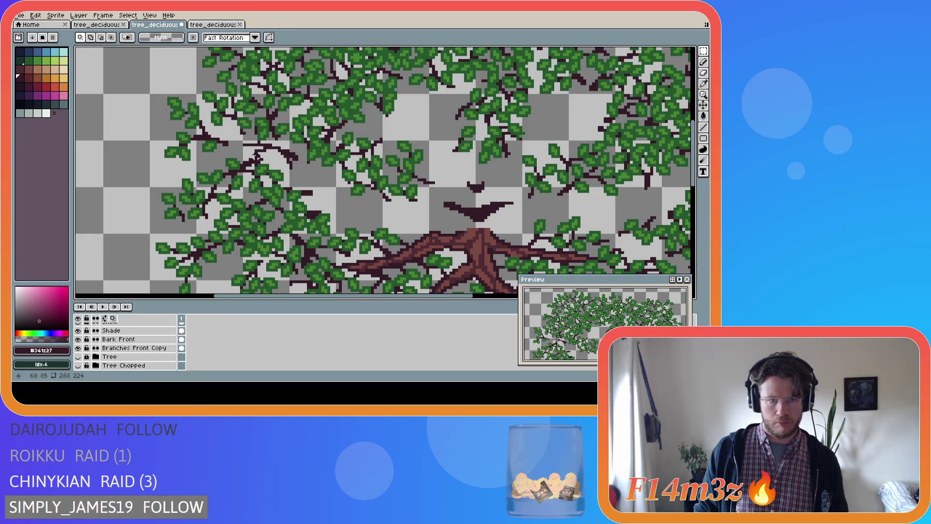
{"action": "key", "text": "b"}
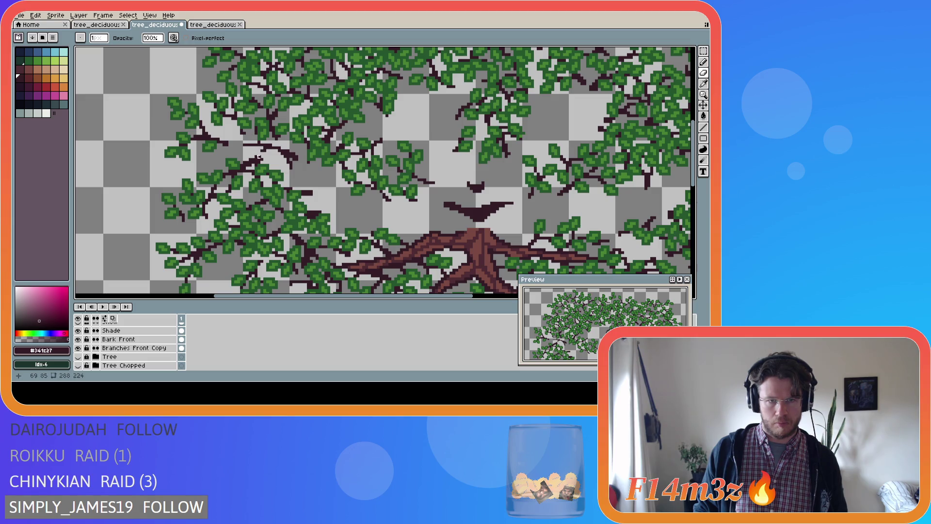
{"action": "key", "text": "e"}
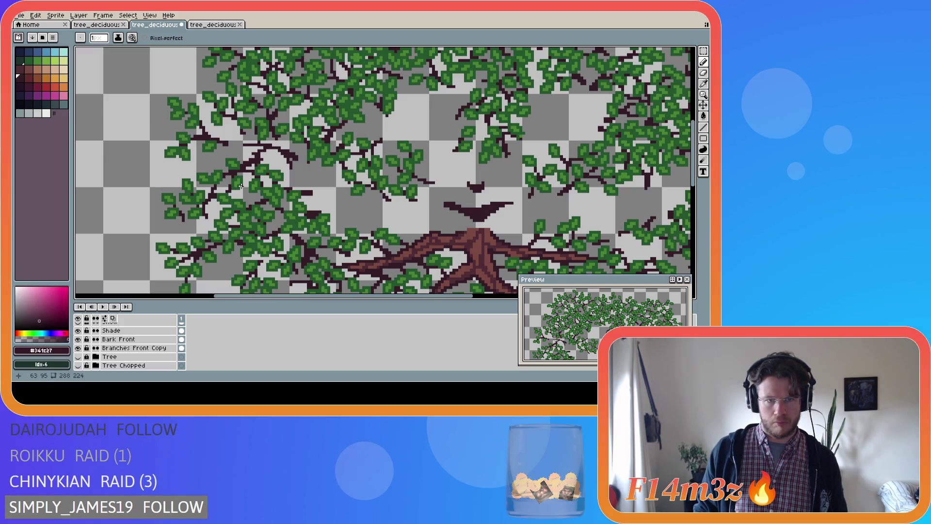
{"action": "key", "text": "ctrl+z"}
{"action": "key", "text": "ctrl+z"}
{"action": "key", "text": "ctrl+y"}
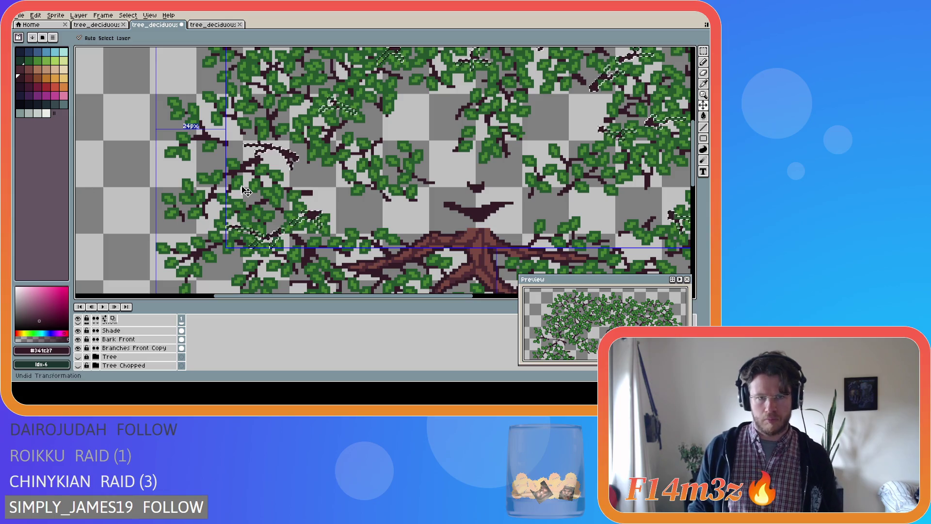
{"action": "key", "text": "ctrl+y"}
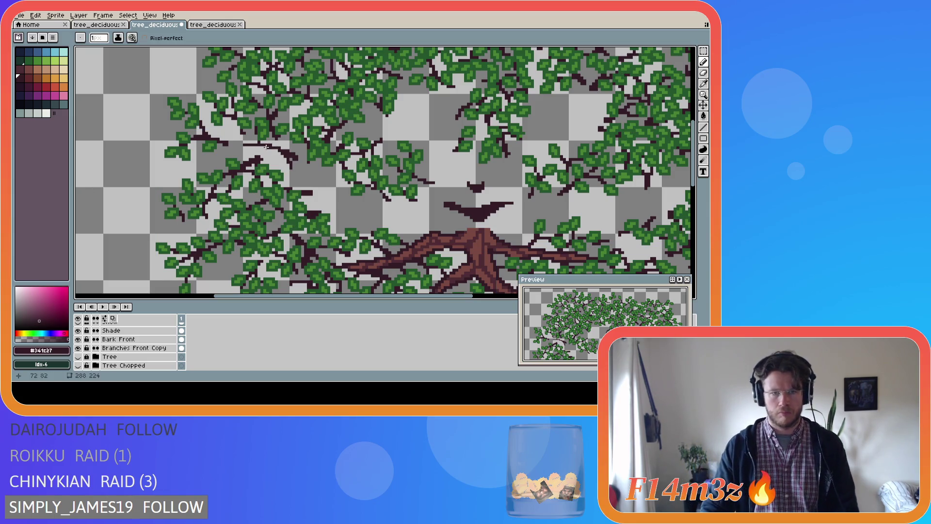
Redraw a short dark branch stroke on the left and leave the Small Branches layer hidden.
{"action": "left_click_drag", "start_coordinate": [241, 185], "coordinate": [257, 151]}
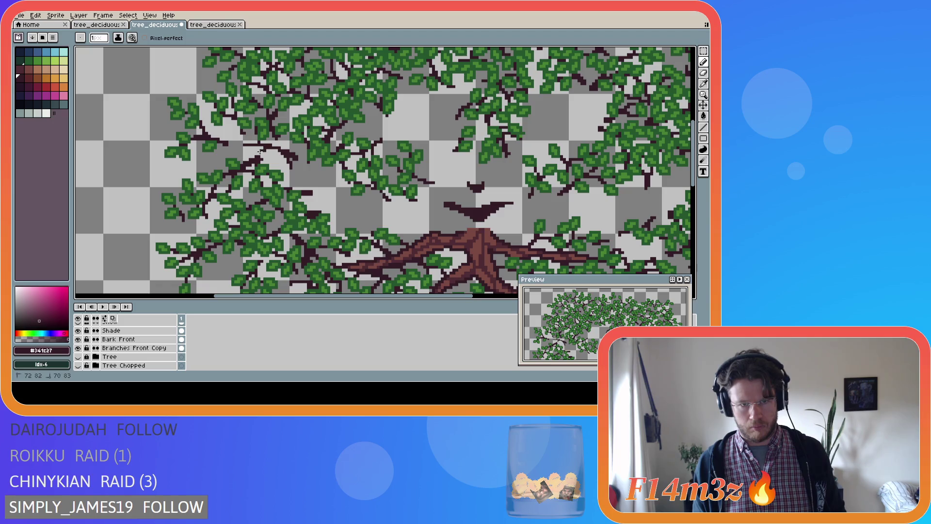
{"action": "key", "text": "b"}
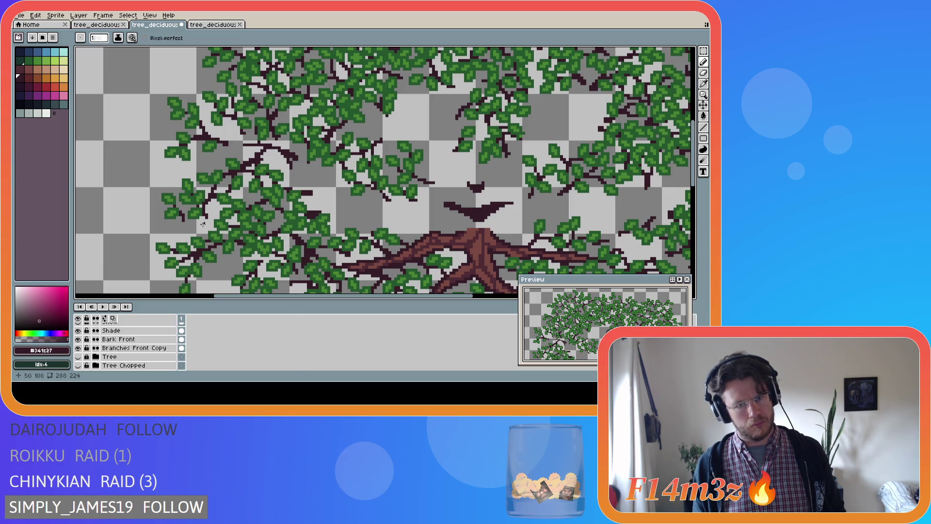
{"action": "scroll", "coordinate": [87, 357], "scroll_direction": "down", "scroll_amount": 2}
{"action": "scroll", "coordinate": [86, 357], "scroll_direction": "up", "scroll_amount": 4}
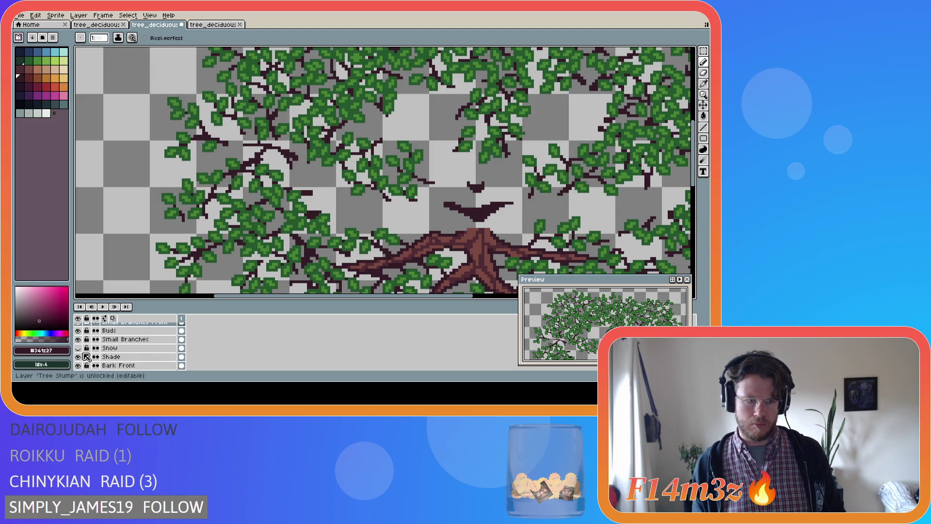
{"action": "left_click", "coordinate": [78, 348]}
{"action": "left_click", "coordinate": [79, 348]}
{"action": "left_click", "coordinate": [79, 348]}
{"action": "left_click", "coordinate": [78, 348]}
{"action": "left_click", "coordinate": [78, 348]}
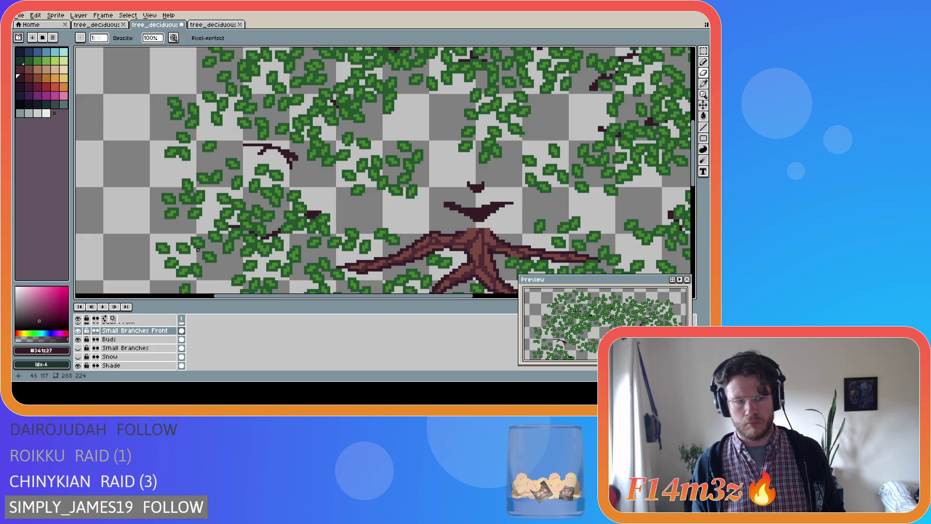
{"action": "scroll", "coordinate": [134, 348], "scroll_direction": "up", "scroll_amount": 3}
On Buds Front, draw small green #468232 bud strokes along the thin left branch.
{"action": "left_click", "coordinate": [134, 349]}
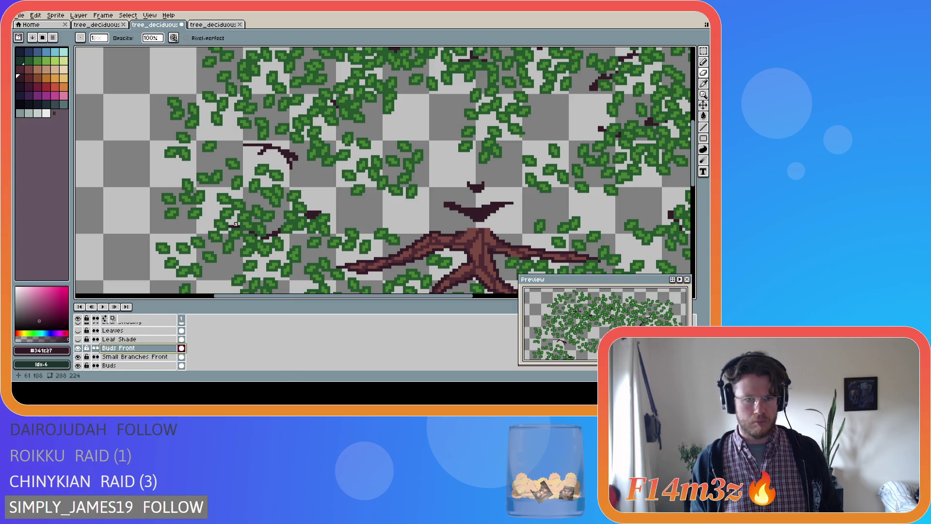
{"action": "key", "text": "e"}
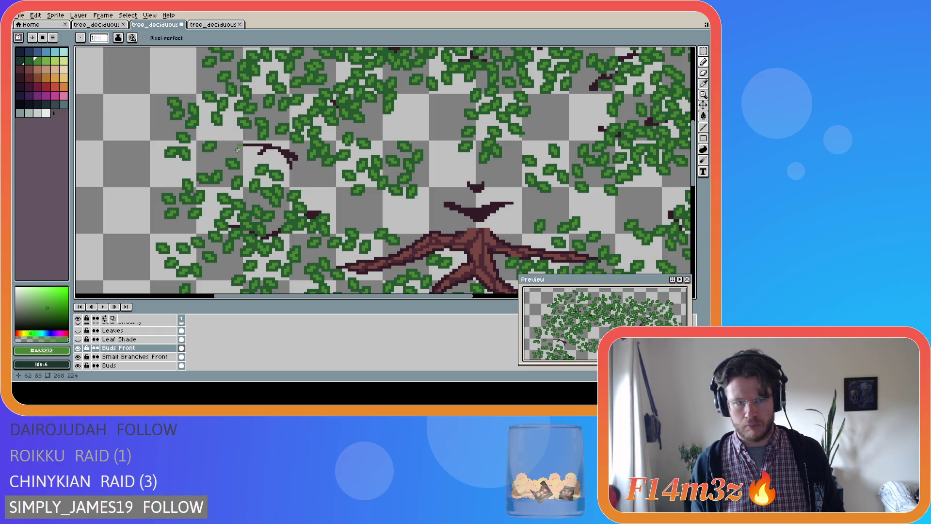
{"action": "left_click_drag", "start_coordinate": [237, 147], "coordinate": [237, 146]}
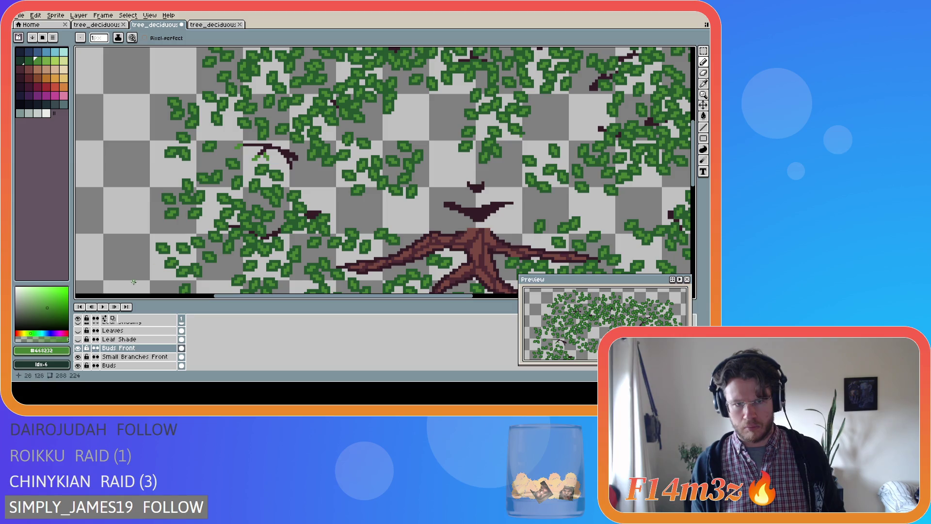
{"action": "scroll", "coordinate": [82, 359], "scroll_direction": "down", "scroll_amount": 5}
{"action": "left_click", "coordinate": [78, 356]}
{"action": "left_click", "coordinate": [79, 356]}
{"action": "left_click", "coordinate": [78, 348]}
{"action": "left_click", "coordinate": [78, 347]}
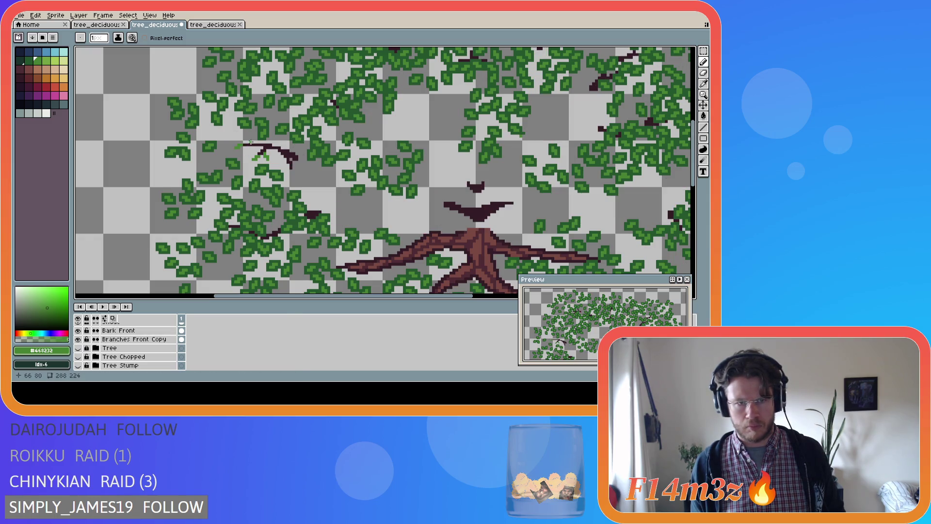
{"action": "left_click", "coordinate": [250, 142]}
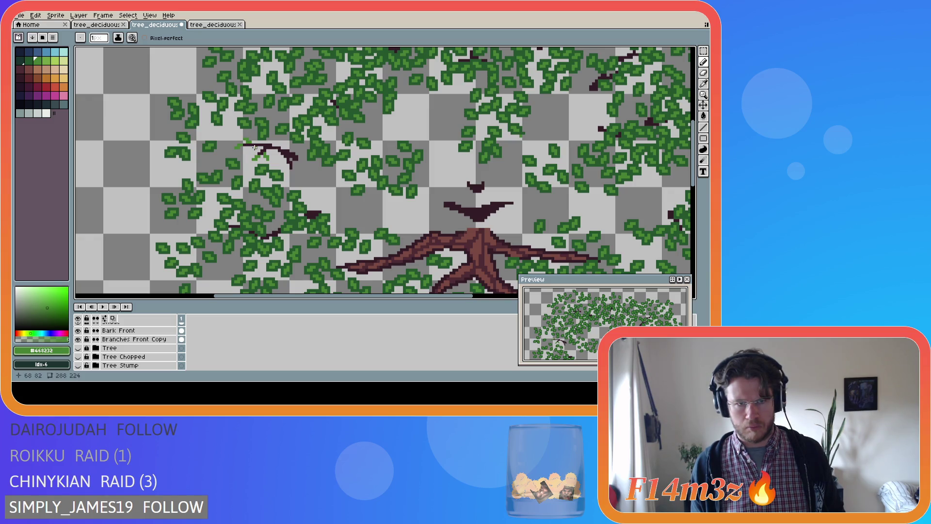
{"action": "left_click_drag", "start_coordinate": [251, 149], "coordinate": [251, 151]}
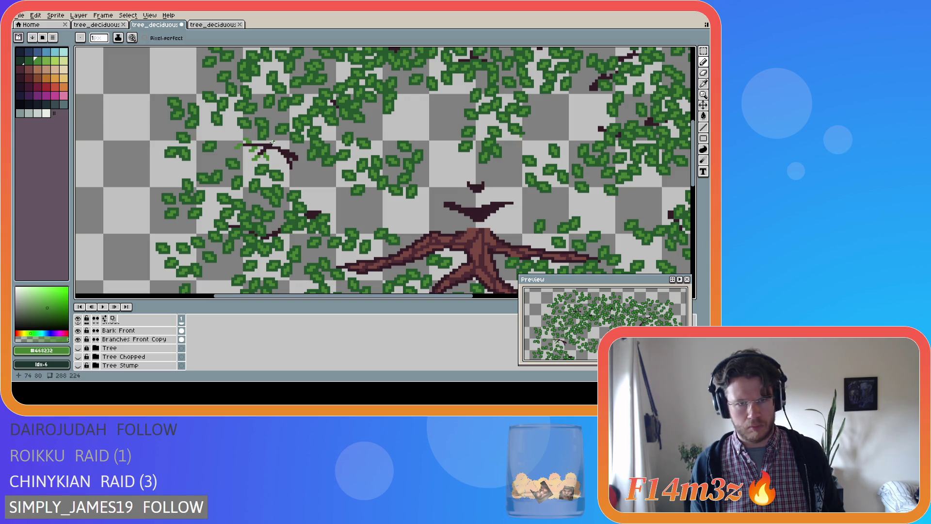
Dab light-green bud pixels and short strokes along and beside the small left branch.
{"action": "left_click", "coordinate": [272, 140]}
{"action": "key", "text": "ctrl"}
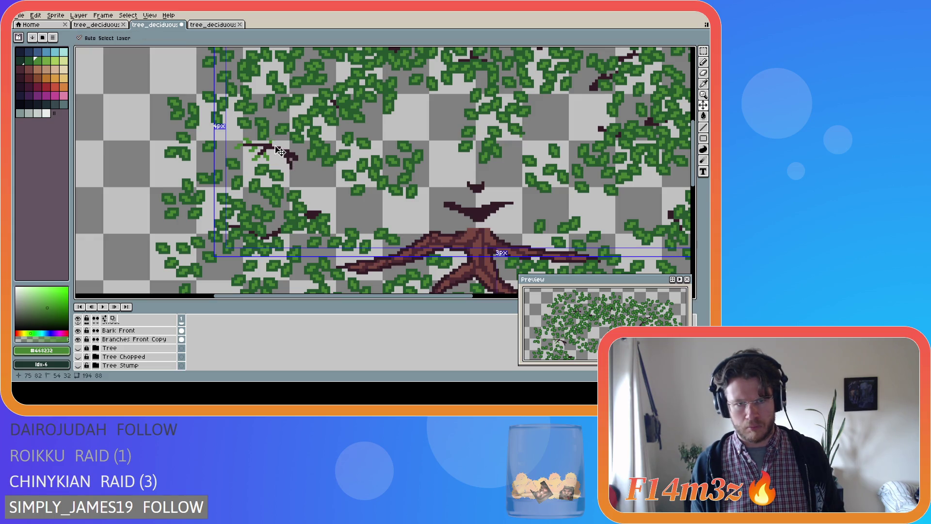
{"action": "left_click_drag", "start_coordinate": [272, 144], "coordinate": [271, 138]}
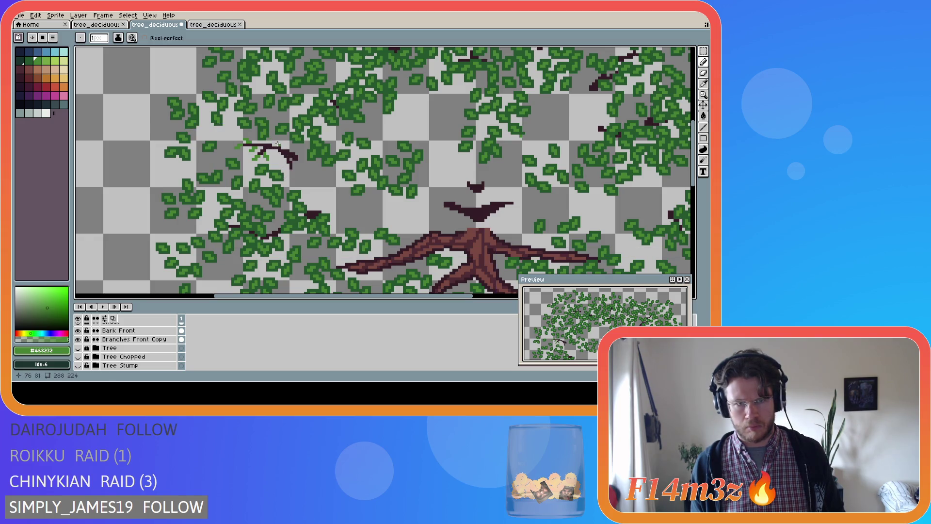
{"action": "left_click_drag", "start_coordinate": [273, 143], "coordinate": [271, 142]}
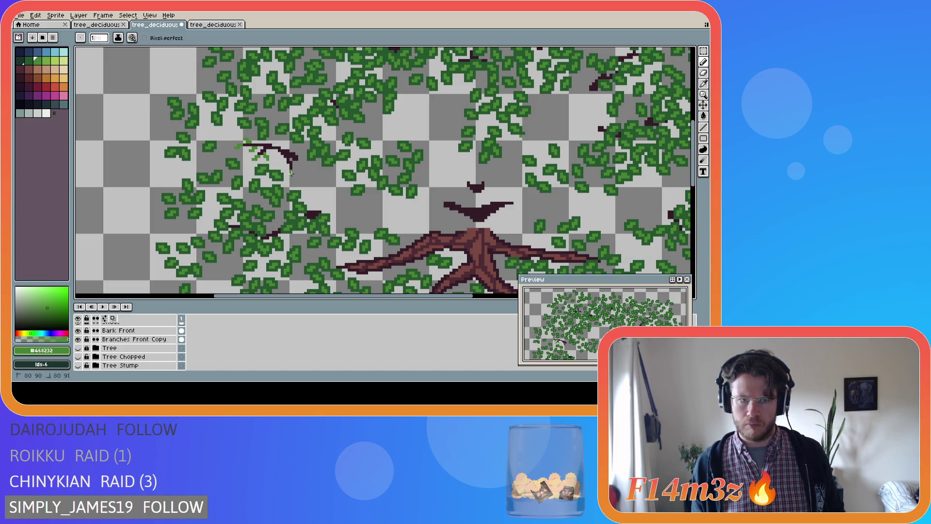
{"action": "left_click", "coordinate": [292, 173]}
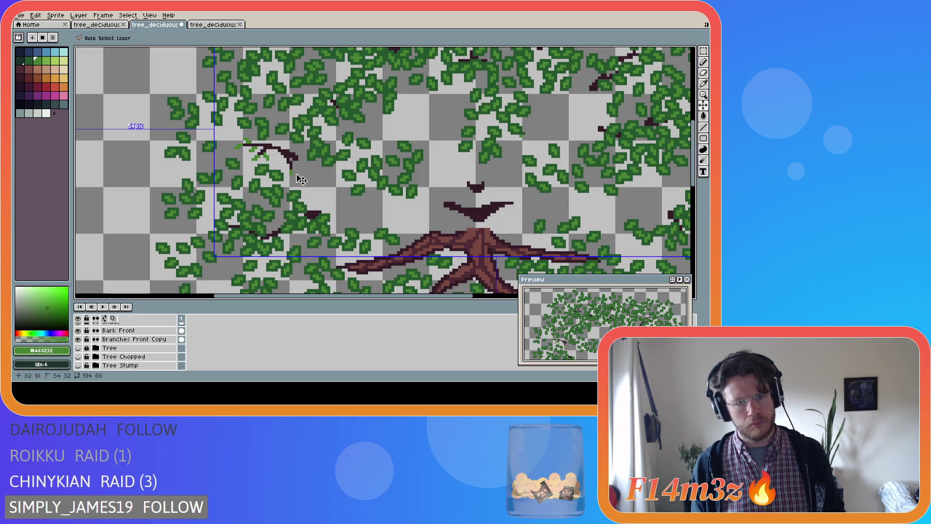
{"action": "left_click_drag", "start_coordinate": [296, 170], "coordinate": [295, 173]}
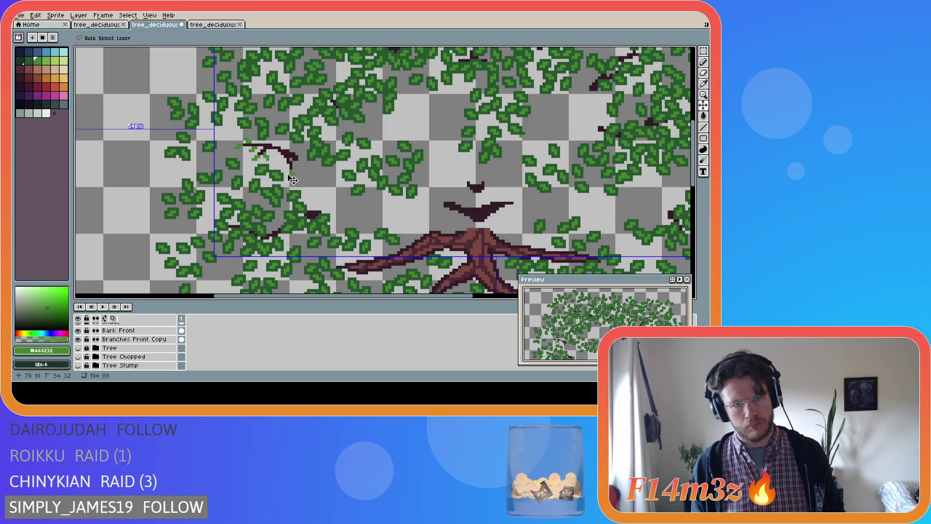
{"action": "left_click_drag", "start_coordinate": [295, 171], "coordinate": [296, 173]}
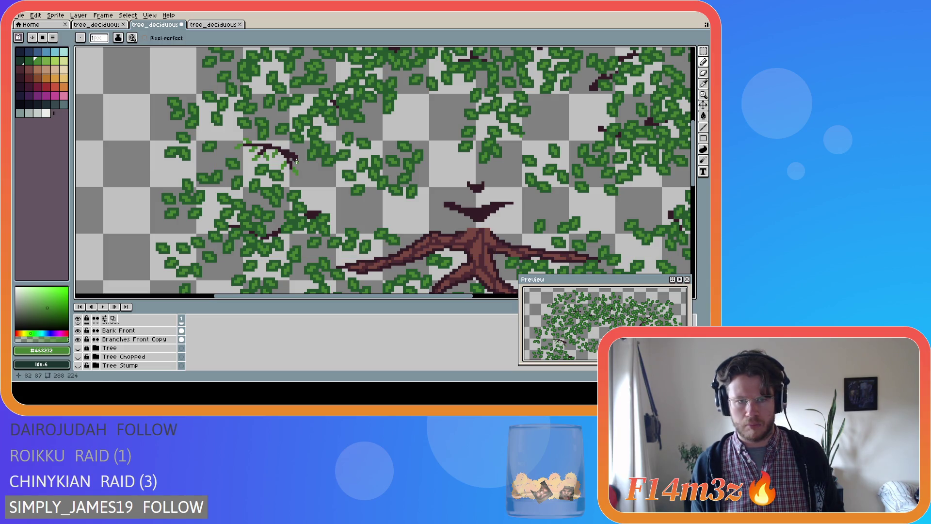
{"action": "left_click", "coordinate": [271, 142]}
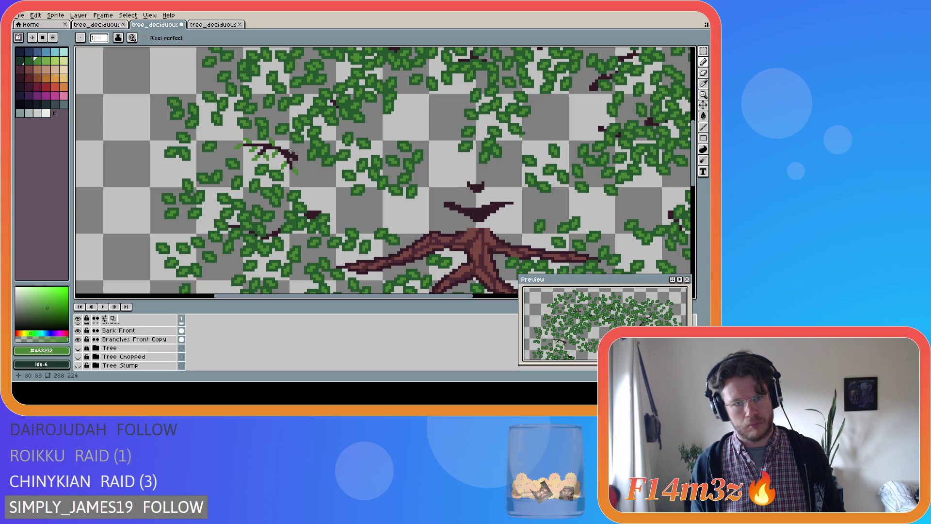
{"action": "key", "text": "ctrl"}
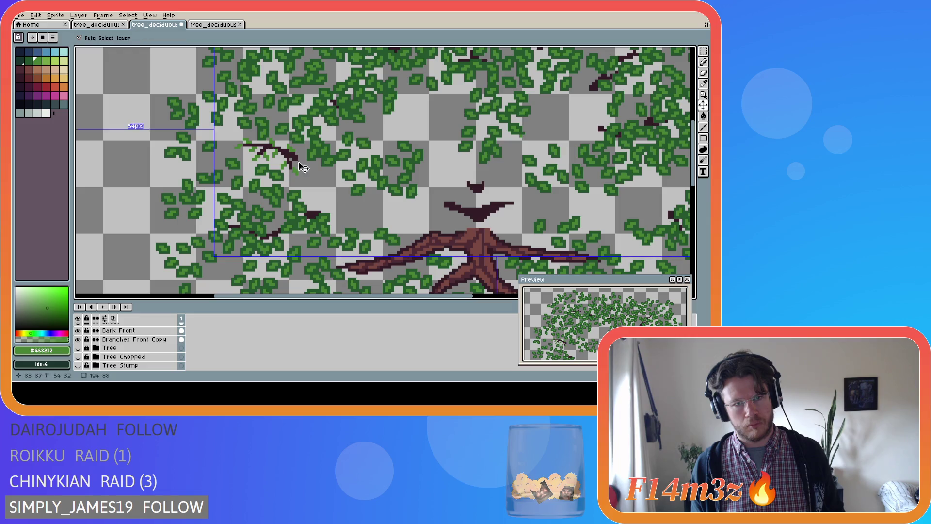
{"action": "left_click", "coordinate": [288, 145]}
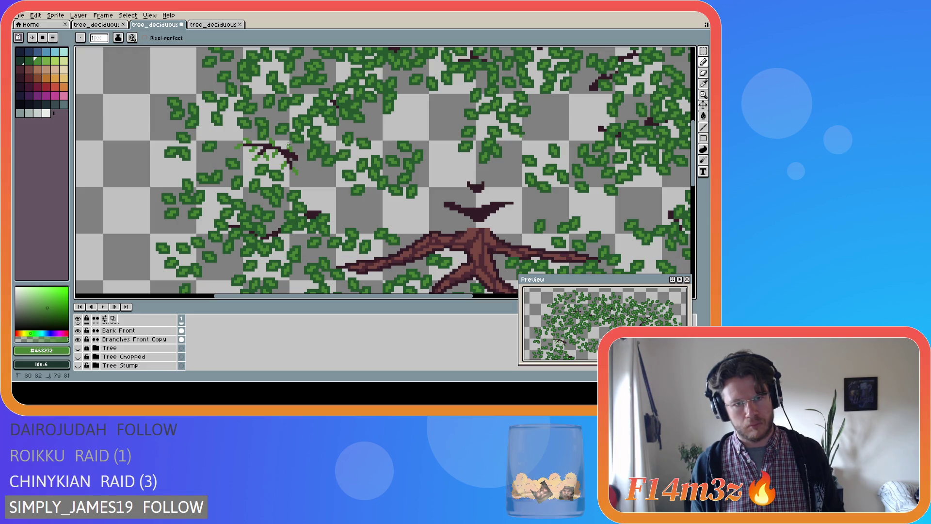
{"action": "key", "text": "ctrl"}
{"action": "left_click", "coordinate": [79, 348]}
{"action": "left_click", "coordinate": [80, 350]}
{"action": "left_click", "coordinate": [80, 350]}
{"action": "left_click", "coordinate": [80, 350]}
{"action": "left_click", "coordinate": [80, 350]}
{"action": "left_click", "coordinate": [80, 350]}
{"action": "left_click", "coordinate": [78, 348]}
{"action": "left_click", "coordinate": [81, 351]}
{"action": "left_click", "coordinate": [81, 351]}
{"action": "left_click", "coordinate": [81, 352]}
{"action": "left_click", "coordinate": [81, 352]}
{"action": "left_click", "coordinate": [81, 351]}
{"action": "left_click", "coordinate": [79, 348]}
{"action": "left_click", "coordinate": [80, 350]}
{"action": "left_click", "coordinate": [80, 350]}
{"action": "left_click", "coordinate": [80, 350]}
{"action": "left_click", "coordinate": [80, 350]}
{"action": "left_click", "coordinate": [80, 350]}
{"action": "left_click", "coordinate": [80, 350]}
{"action": "left_click", "coordinate": [80, 350]}
{"action": "left_click", "coordinate": [79, 350]}
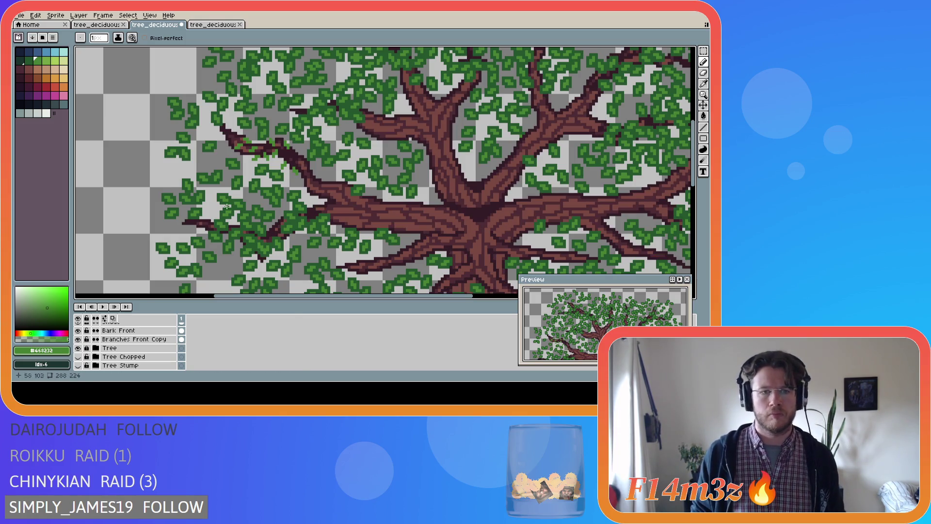
{"action": "left_click", "coordinate": [79, 348]}
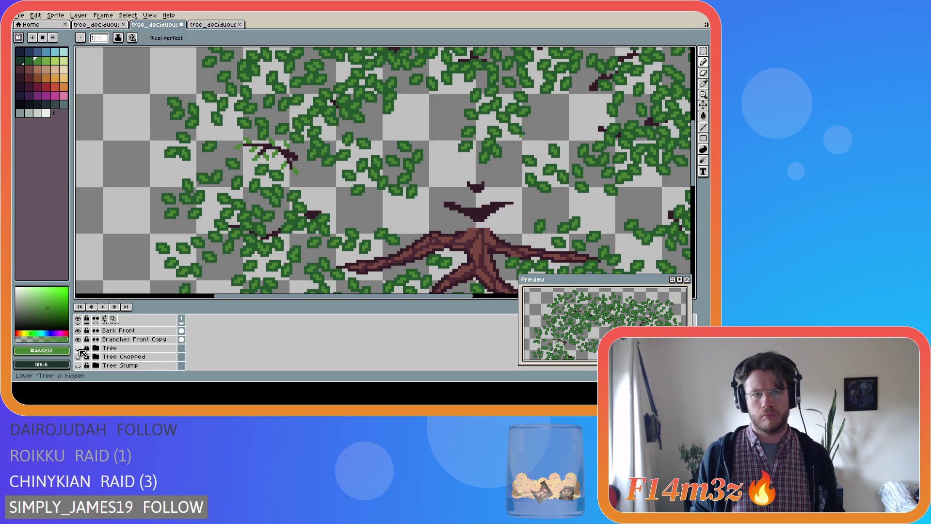
Shift the small bud at the left branch tip a pixel or two left.
{"action": "scroll", "coordinate": [248, 144], "scroll_direction": "up", "scroll_amount": 2}
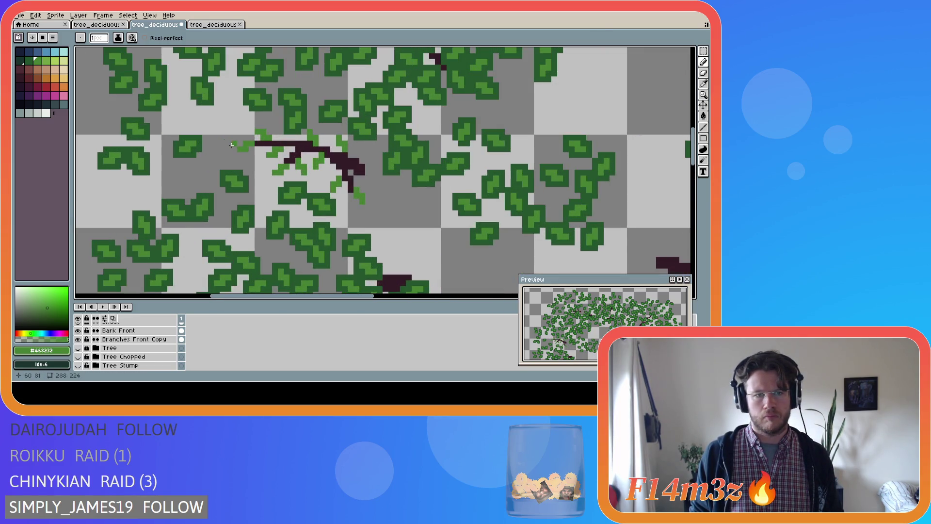
{"action": "key", "text": "m"}
{"action": "mouse_move", "coordinate": [235, 138]}
{"action": "left_mouse_down"}
{"action": "mouse_move", "coordinate": [257, 154]}
{"action": "mouse_move", "coordinate": [235, 142]}
{"action": "left_mouse_up"}
{"action": "left_click", "coordinate": [257, 166]}
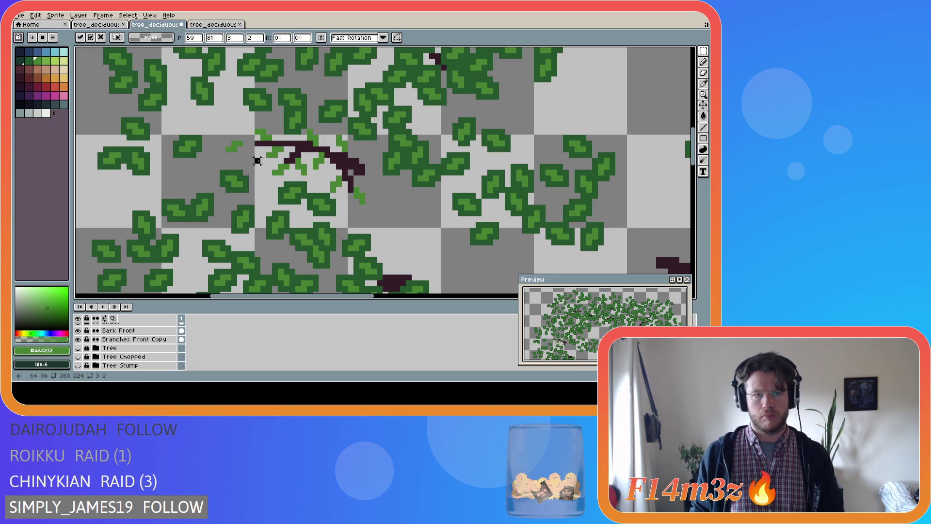
{"action": "scroll", "coordinate": [145, 343], "scroll_direction": "up", "scroll_amount": 2}
{"action": "scroll", "coordinate": [145, 343], "scroll_direction": "up", "scroll_amount": 2}
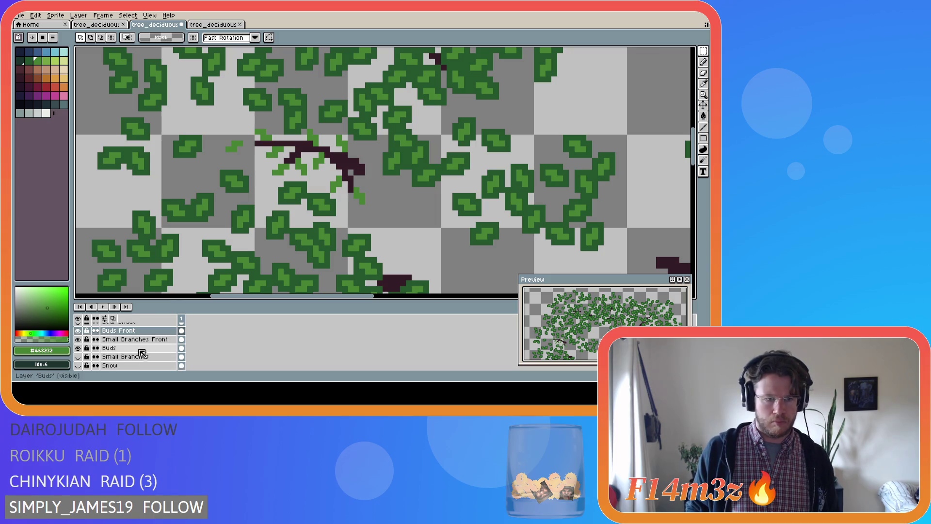
Make Small Branches Front active and sample the dark branch colour.
{"action": "left_click", "coordinate": [138, 339]}
{"action": "key", "text": "i"}
{"action": "left_click", "coordinate": [262, 145]}
{"action": "key", "text": "b"}
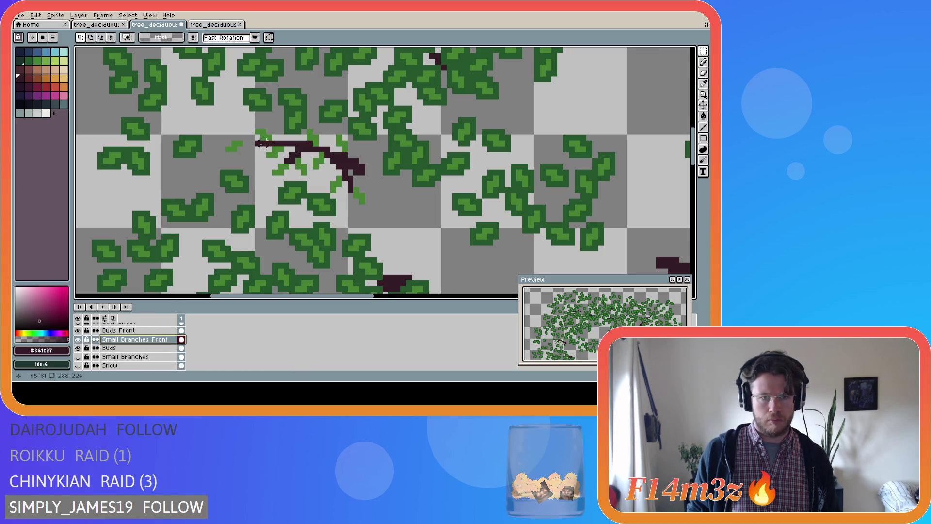
{"action": "scroll", "coordinate": [251, 192], "scroll_direction": "down", "scroll_amount": 2}
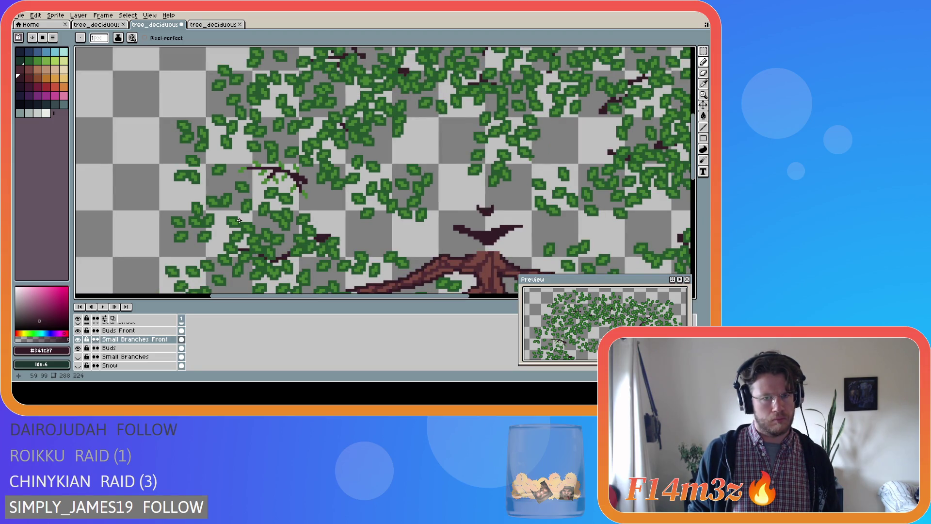
Transform the small selected bud on Buds Front, confirm it, and return to Small Branches Front.
{"action": "key", "text": "alt+Up"}
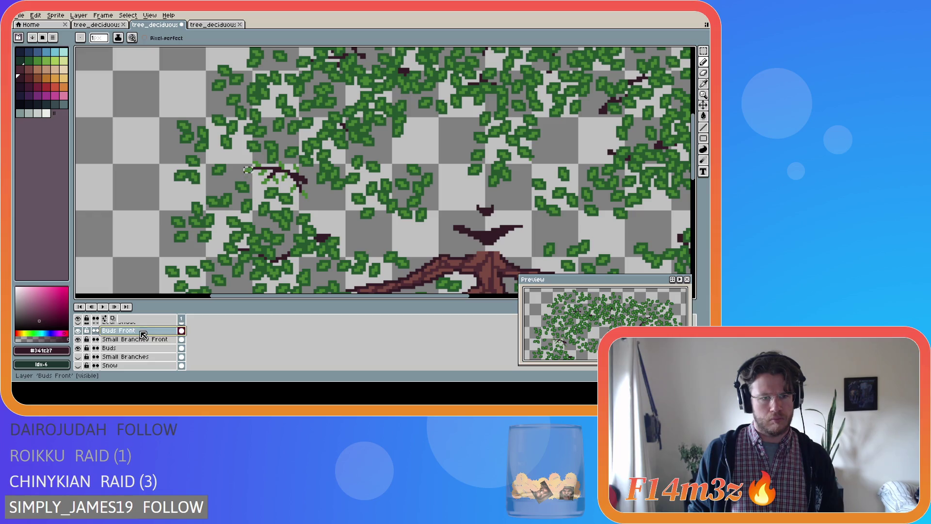
{"action": "left_click", "coordinate": [245, 170], "text": "ctrl"}
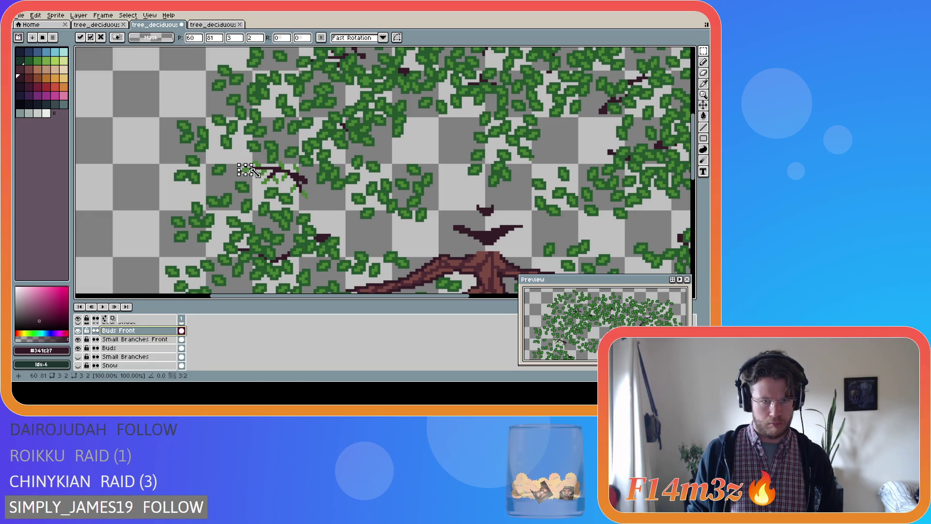
{"action": "key", "text": "Return"}
{"action": "scroll", "coordinate": [251, 174], "scroll_direction": "up", "scroll_amount": 1}
{"action": "key", "text": "alt+Down"}
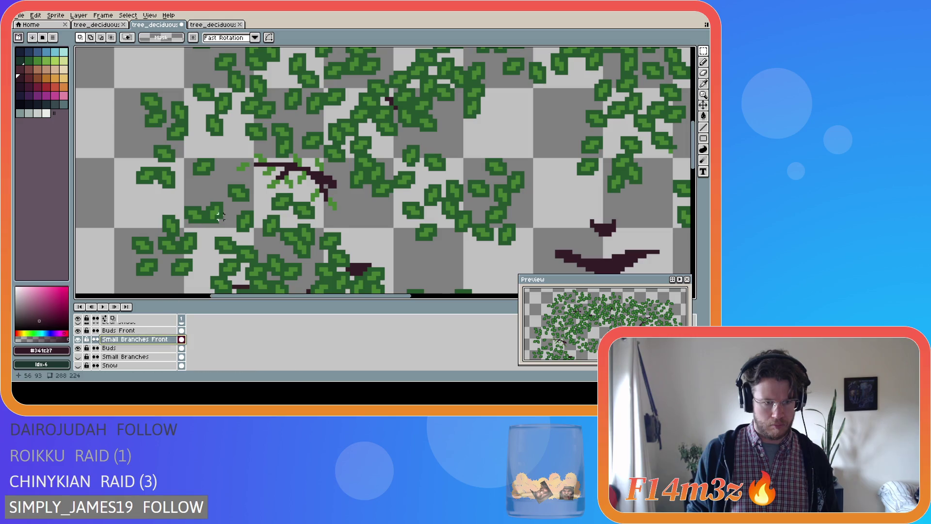
{"action": "scroll", "coordinate": [251, 165], "scroll_direction": "up", "scroll_amount": 1}
{"action": "key", "text": "b"}
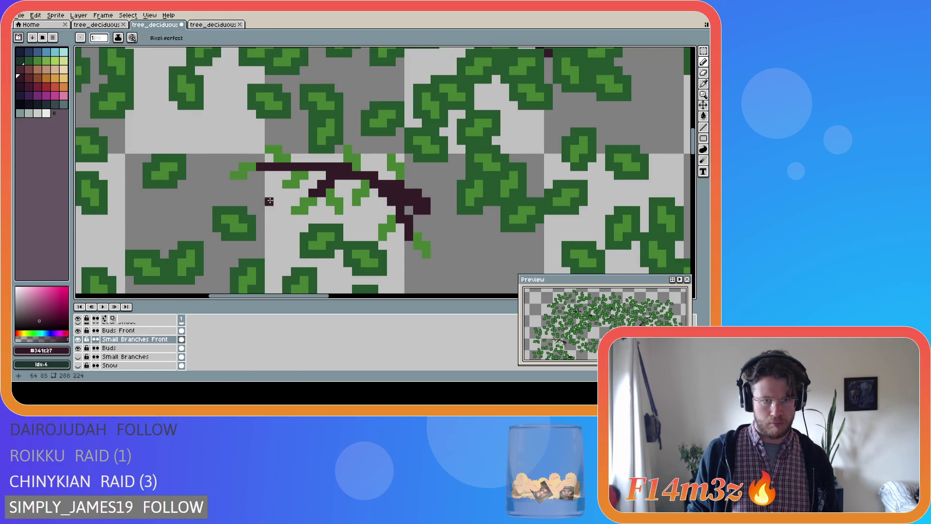
Make Buds Front active and sample the dark leaf green #25562e.
{"action": "scroll", "coordinate": [267, 184], "scroll_direction": "down", "scroll_amount": 3}
{"action": "scroll", "coordinate": [270, 278], "scroll_direction": "up", "scroll_amount": 1}
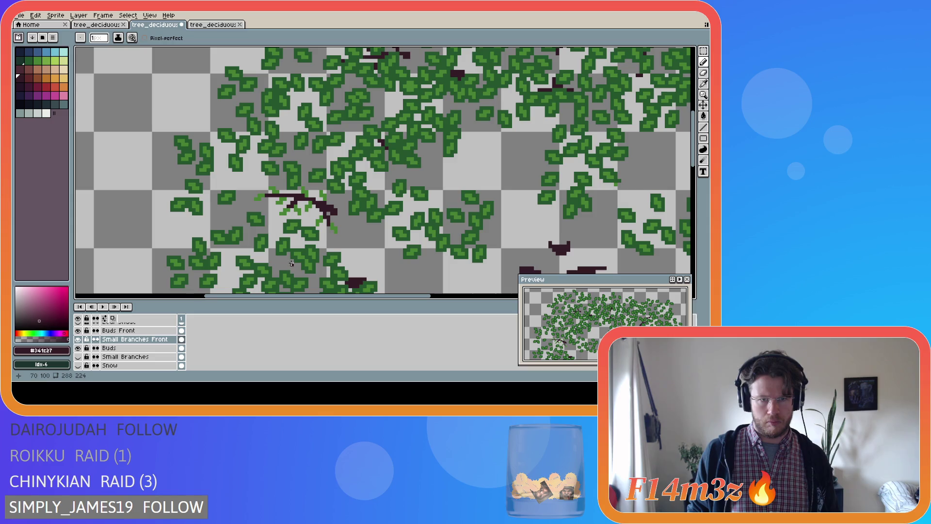
{"action": "scroll", "coordinate": [291, 263], "scroll_direction": "up", "scroll_amount": 1}
{"action": "scroll", "coordinate": [297, 234], "scroll_direction": "up", "scroll_amount": 1}
{"action": "left_click", "coordinate": [119, 330]}
{"action": "key", "text": "i"}
{"action": "left_click", "coordinate": [245, 192]}
{"action": "key", "text": "b"}
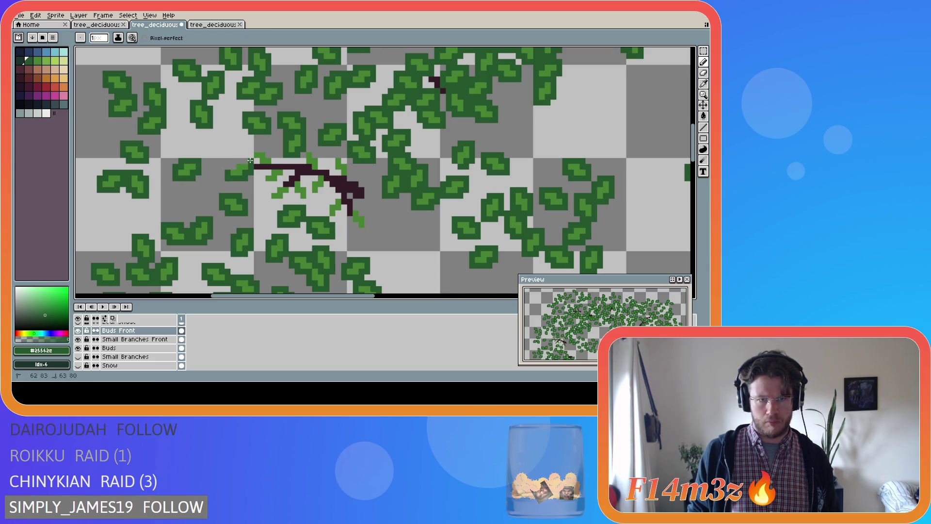
Paint dark-green leaves over the branch's left end, covering the light-green bud pixels, and save.
{"action": "mouse_move", "coordinate": [250, 162]}
{"action": "left_mouse_down"}
{"action": "mouse_move", "coordinate": [274, 167]}
{"action": "mouse_move", "coordinate": [270, 154]}
{"action": "left_mouse_up"}
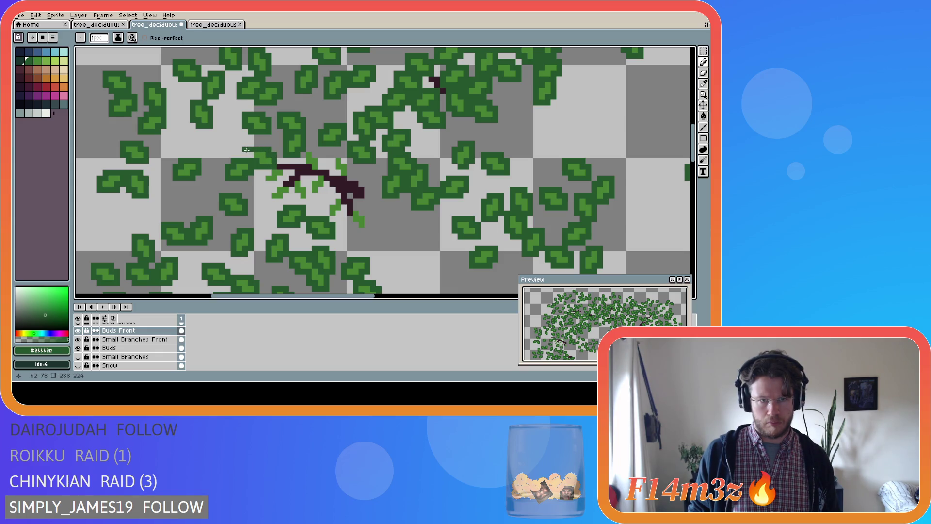
{"action": "key", "text": "b"}
{"action": "mouse_move", "coordinate": [260, 173]}
{"action": "left_mouse_down"}
{"action": "mouse_move", "coordinate": [275, 185]}
{"action": "mouse_move", "coordinate": [286, 167]}
{"action": "mouse_move", "coordinate": [266, 200]}
{"action": "mouse_move", "coordinate": [272, 189]}
{"action": "left_mouse_up"}
{"action": "left_click", "coordinate": [334, 202]}
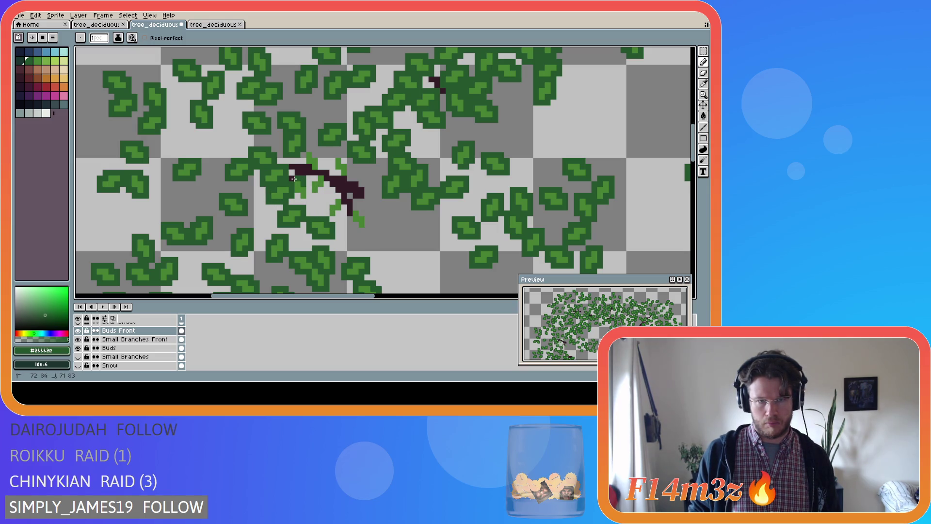
{"action": "mouse_move", "coordinate": [295, 194]}
{"action": "left_mouse_down"}
{"action": "mouse_move", "coordinate": [305, 202]}
{"action": "mouse_move", "coordinate": [313, 181]}
{"action": "mouse_move", "coordinate": [323, 184]}
{"action": "mouse_move", "coordinate": [320, 195]}
{"action": "left_mouse_up"}
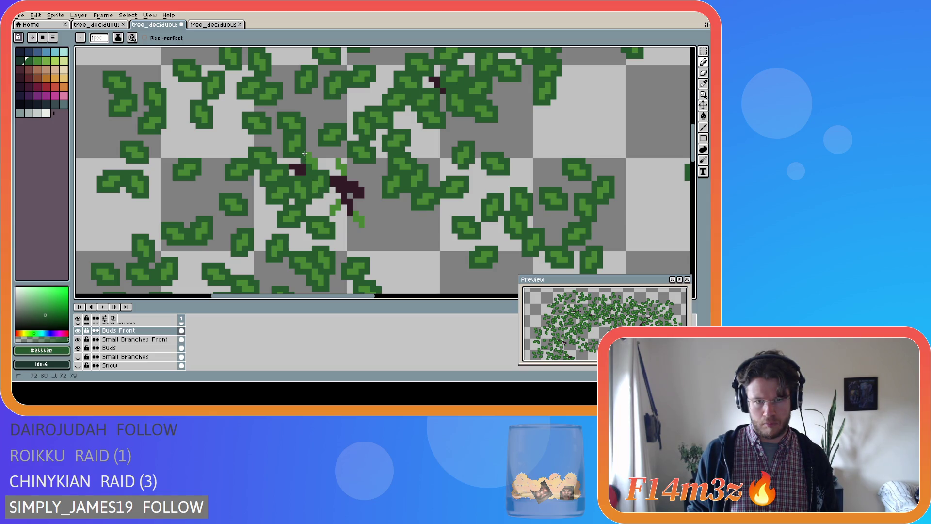
{"action": "mouse_move", "coordinate": [305, 151]}
{"action": "left_mouse_down"}
{"action": "mouse_move", "coordinate": [322, 159]}
{"action": "mouse_move", "coordinate": [320, 169]}
{"action": "left_mouse_up"}
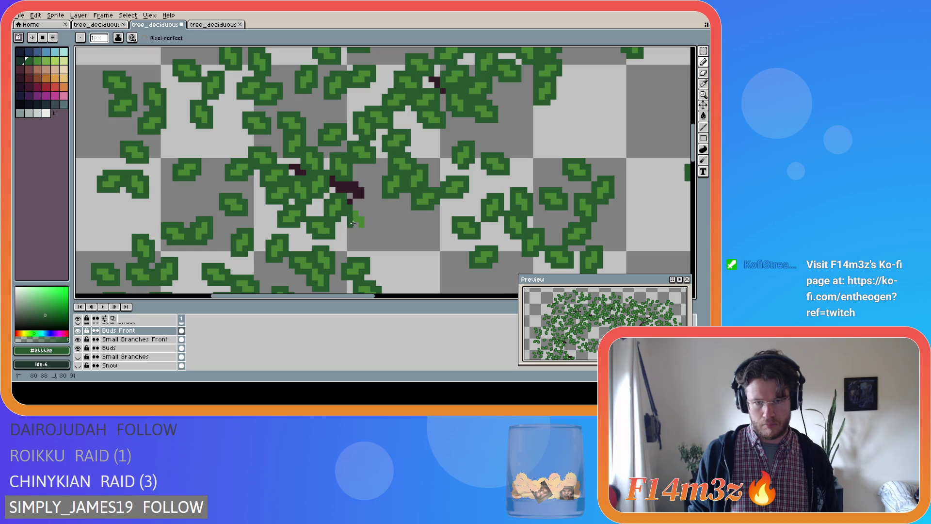
{"action": "mouse_move", "coordinate": [357, 231]}
{"action": "left_mouse_down"}
{"action": "mouse_move", "coordinate": [367, 229]}
{"action": "mouse_move", "coordinate": [366, 214]}
{"action": "left_mouse_up"}
{"action": "key", "text": "ctrl+s"}
Toggle the Small Branches and Tree layer visibility, then hide the Buds Front layer.
{"action": "scroll", "coordinate": [312, 254], "scroll_direction": "down", "scroll_amount": 3}
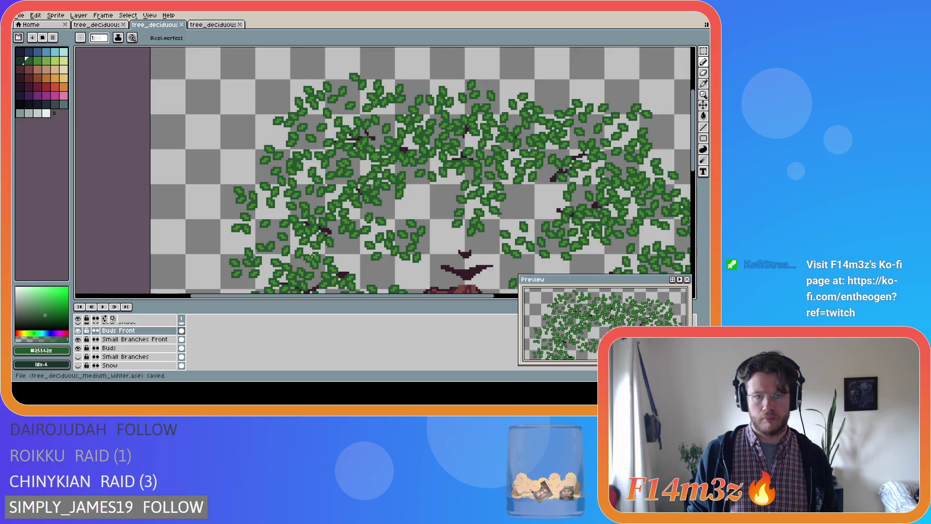
{"action": "left_click", "coordinate": [79, 357]}
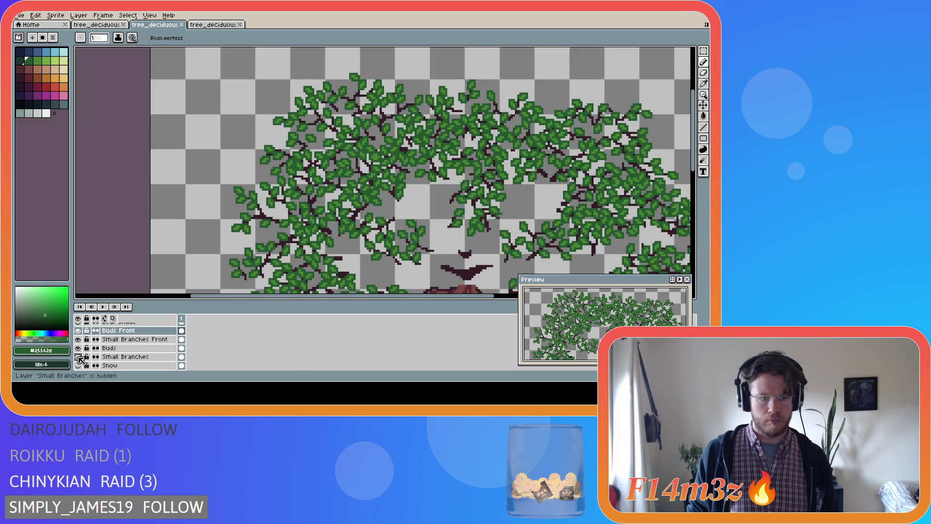
{"action": "scroll", "coordinate": [97, 349], "scroll_direction": "down", "scroll_amount": 2}
{"action": "left_click", "coordinate": [77, 365]}
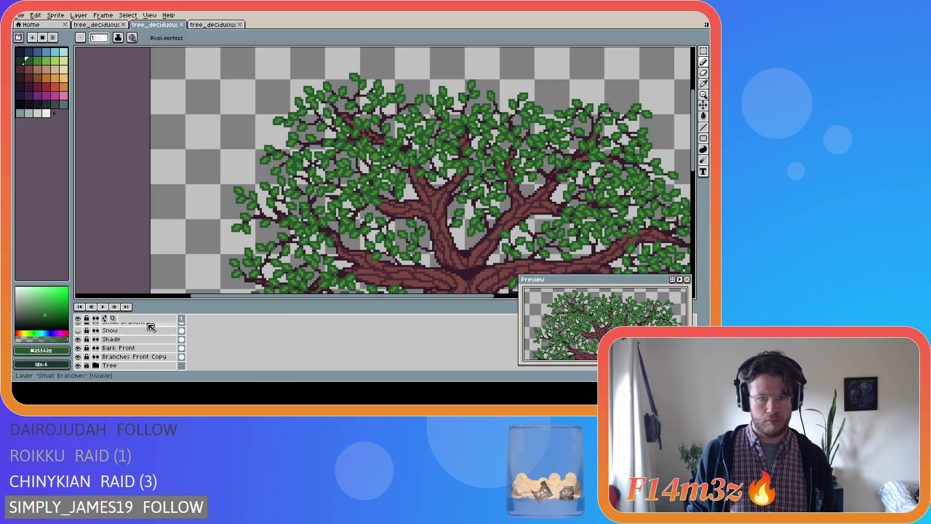
{"action": "key", "text": "Right"}
{"action": "scroll", "coordinate": [495, 221], "scroll_direction": "down", "scroll_amount": 2}
{"action": "scroll", "coordinate": [404, 193], "scroll_direction": "up", "scroll_amount": 3}
{"action": "scroll", "coordinate": [126, 344], "scroll_direction": "up", "scroll_amount": 2}
{"action": "left_click", "coordinate": [78, 330]}
{"action": "left_click", "coordinate": [78, 330]}
{"action": "left_click", "coordinate": [78, 330]}
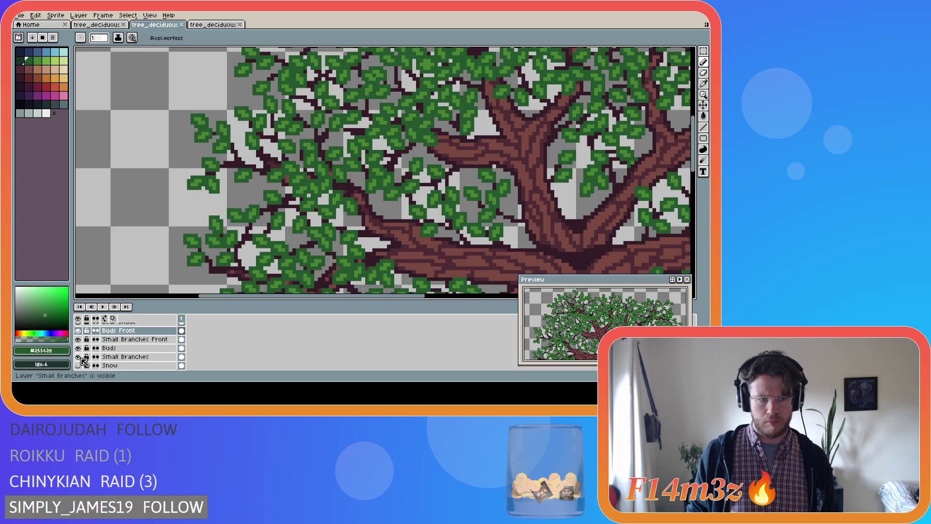
Hide the Small Branches, Buds and Tree layers.
{"action": "scroll", "coordinate": [85, 356], "scroll_direction": "down", "scroll_amount": 2}
{"action": "left_click", "coordinate": [78, 339]}
{"action": "left_click", "coordinate": [78, 330]}
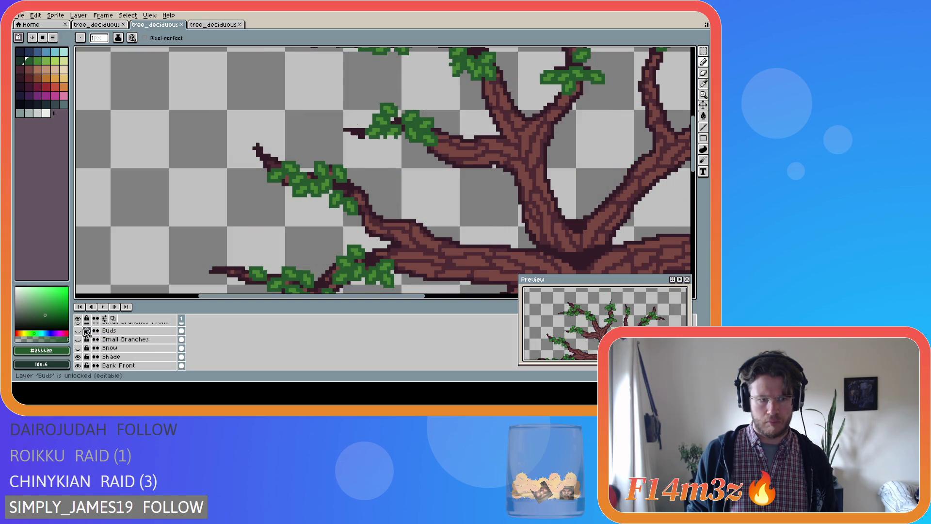
{"action": "scroll", "coordinate": [83, 361], "scroll_direction": "down", "scroll_amount": 4}
{"action": "left_click", "coordinate": [80, 348]}
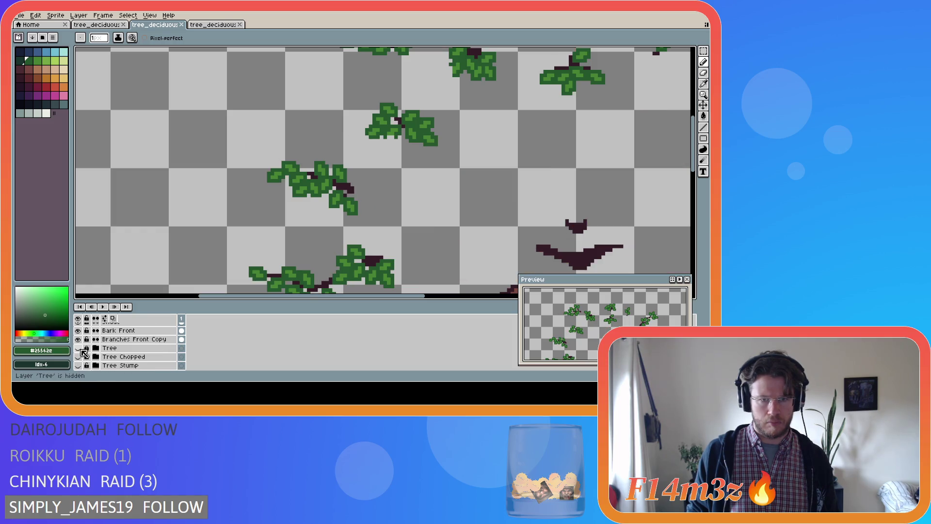
Flick the Buds Front leaves on and off to compare, leaving them visible.
{"action": "scroll", "coordinate": [84, 353], "scroll_direction": "up", "scroll_amount": 3}
{"action": "left_click", "coordinate": [79, 340]}
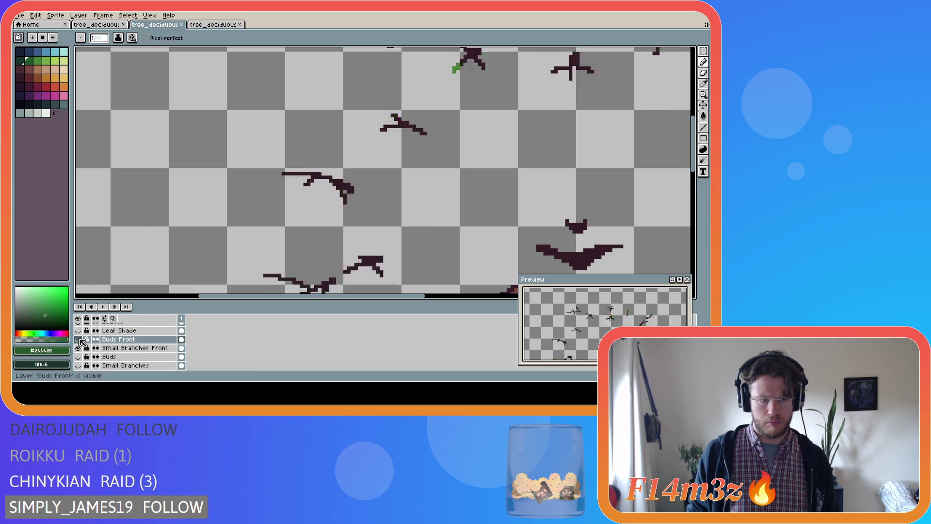
{"action": "left_click", "coordinate": [79, 339]}
{"action": "left_click", "coordinate": [79, 339]}
{"action": "left_click", "coordinate": [79, 339]}
{"action": "left_click", "coordinate": [79, 339]}
{"action": "left_click", "coordinate": [80, 340]}
{"action": "left_click", "coordinate": [80, 339]}
{"action": "left_click", "coordinate": [80, 340]}
{"action": "left_click", "coordinate": [80, 340]}
{"action": "left_click", "coordinate": [80, 339]}
{"action": "left_click", "coordinate": [80, 339]}
{"action": "left_click", "coordinate": [80, 340]}
{"action": "left_click", "coordinate": [80, 340]}
{"action": "left_click", "coordinate": [80, 339]}
{"action": "left_click", "coordinate": [80, 339]}
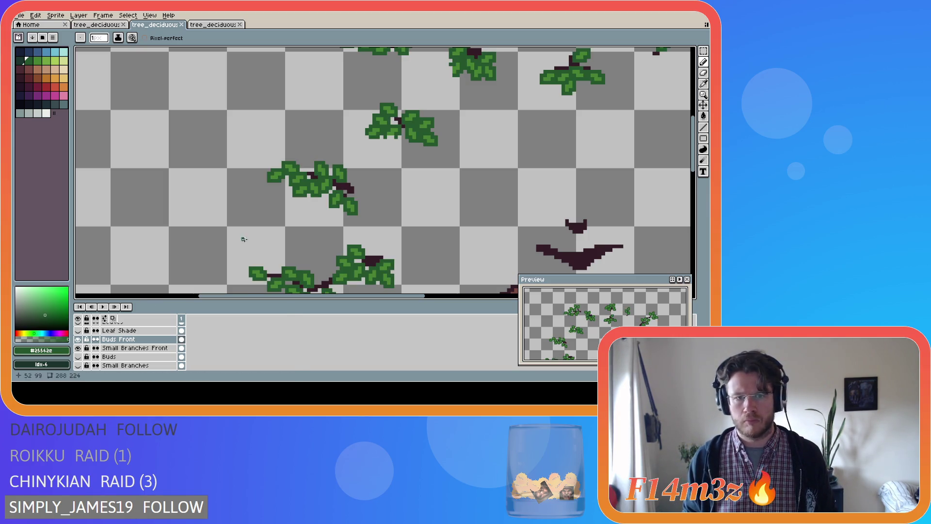
Show the Tree layer again, make Buds Front the active layer, and save.
{"action": "key", "text": "shift"}
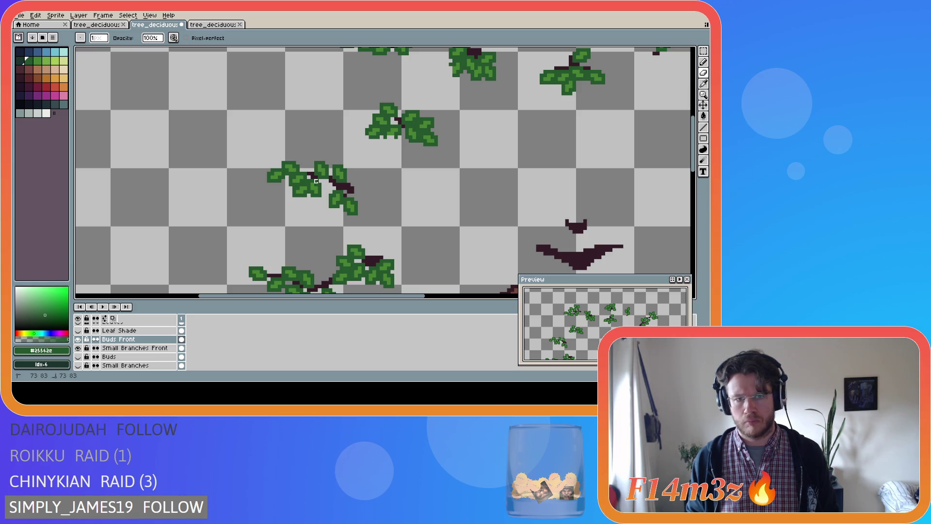
{"action": "scroll", "coordinate": [301, 239], "scroll_direction": "down", "scroll_amount": 3}
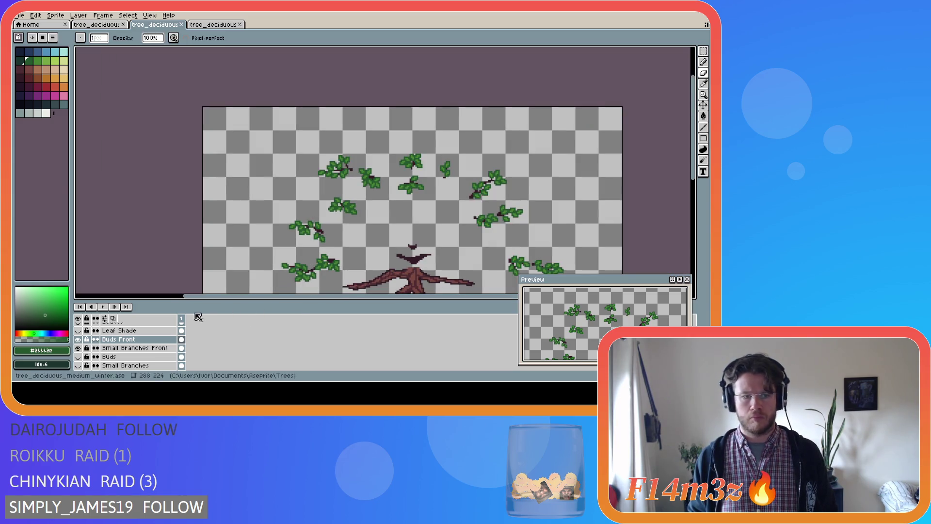
{"action": "scroll", "coordinate": [81, 347], "scroll_direction": "down", "scroll_amount": 1}
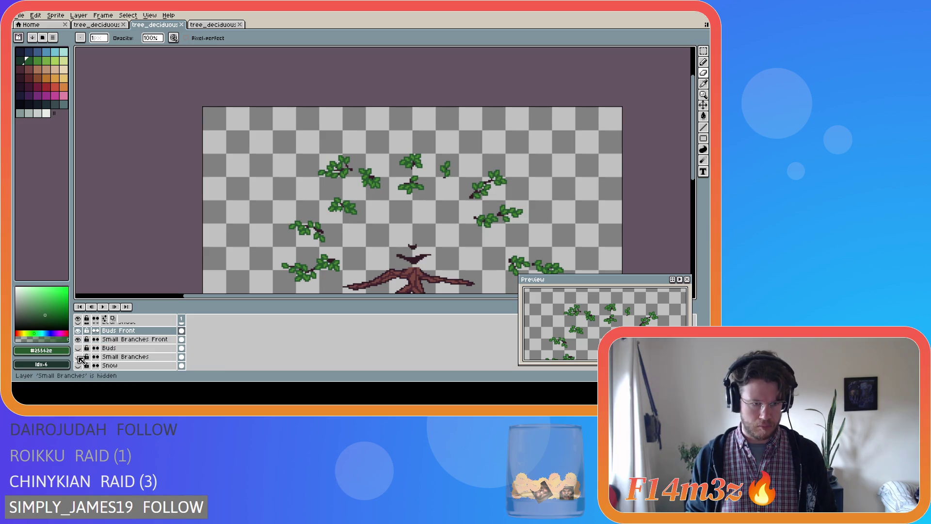
{"action": "scroll", "coordinate": [81, 349], "scroll_direction": "down", "scroll_amount": 2}
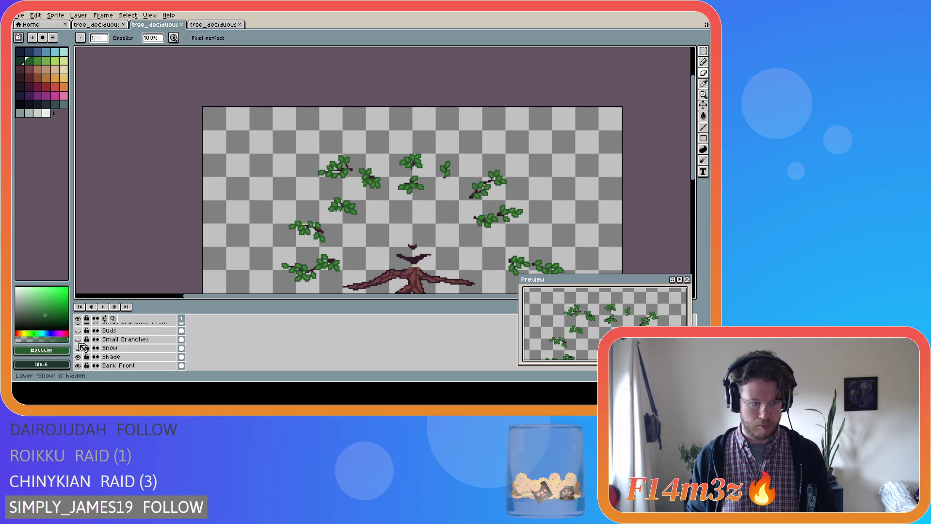
{"action": "left_click", "coordinate": [81, 340]}
{"action": "scroll", "coordinate": [81, 344], "scroll_direction": "down", "scroll_amount": 4}
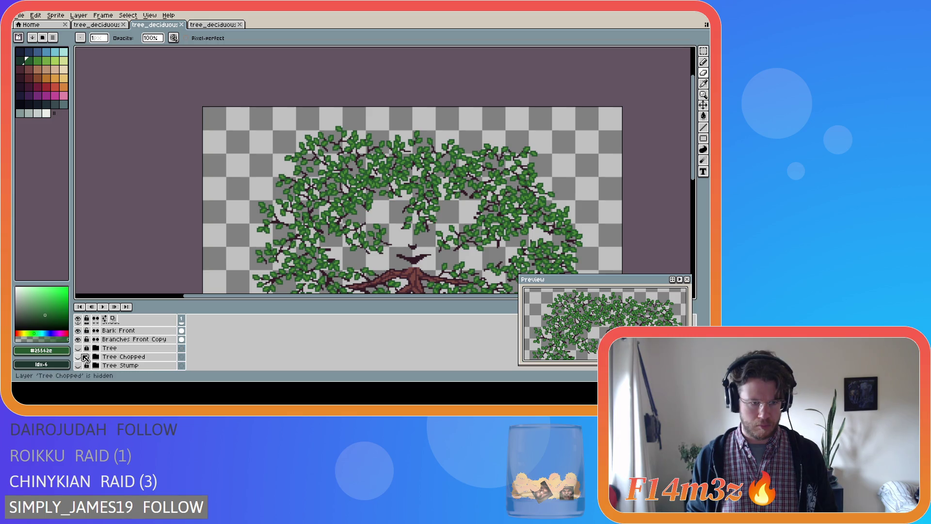
{"action": "left_click", "coordinate": [82, 350]}
{"action": "scroll", "coordinate": [111, 349], "scroll_direction": "up", "scroll_amount": 5}
{"action": "left_click", "coordinate": [181, 338]}
{"action": "key", "text": "ctrl+s"}
Adjust the view and save tree_deciduous_medium_winter.ase again with the Pencil active.
{"action": "scroll", "coordinate": [397, 249], "scroll_direction": "down", "scroll_amount": 1}
{"action": "mouse_move", "coordinate": [414, 294]}
{"action": "left_mouse_down"}
{"action": "mouse_move", "coordinate": [432, 297]}
{"action": "mouse_move", "coordinate": [624, 199]}
{"action": "left_mouse_up"}
{"action": "left_click_drag", "start_coordinate": [694, 164], "coordinate": [695, 200]}
{"action": "key", "text": "ctrl+s"}
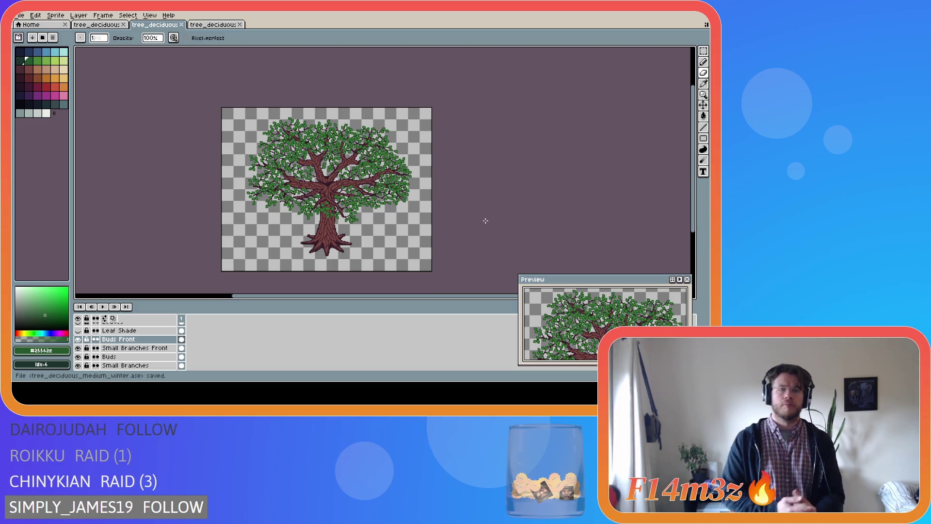
{"action": "key", "text": "i"}
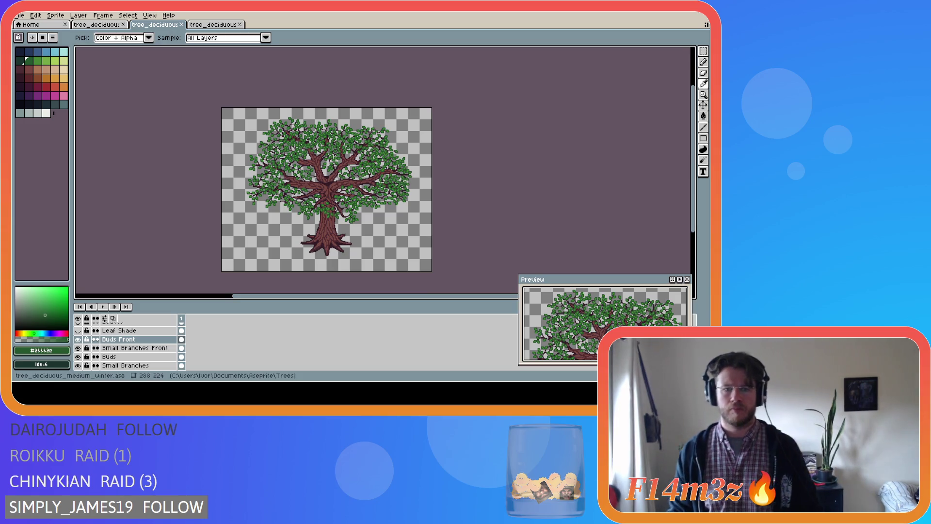
{"action": "key", "text": "b"}
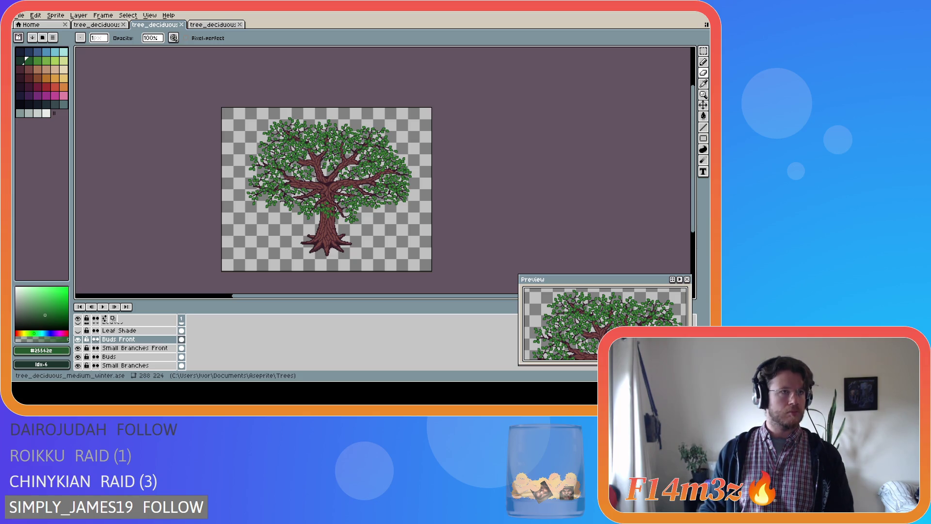
{"action": "key", "text": "ctrl+s"}
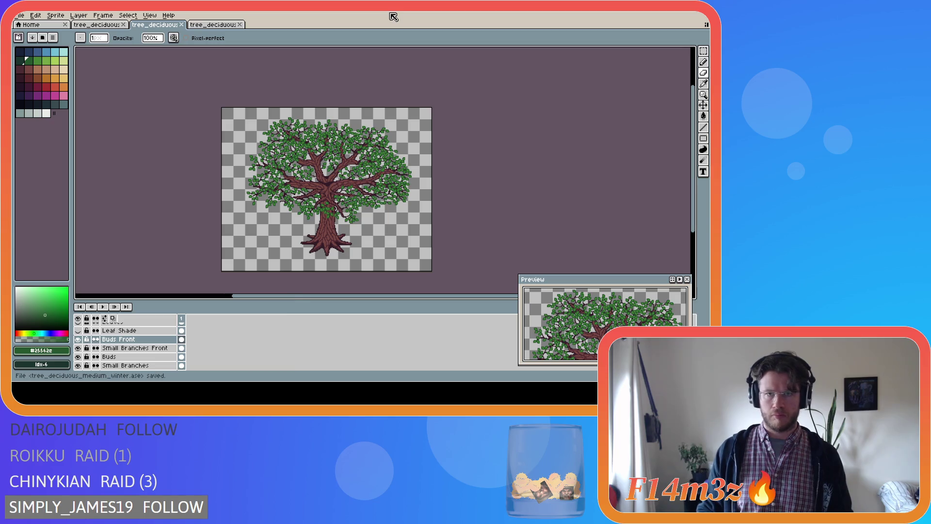
Make Small Branches Front the active layer.
{"action": "scroll", "coordinate": [299, 183], "scroll_direction": "up", "scroll_amount": 2}
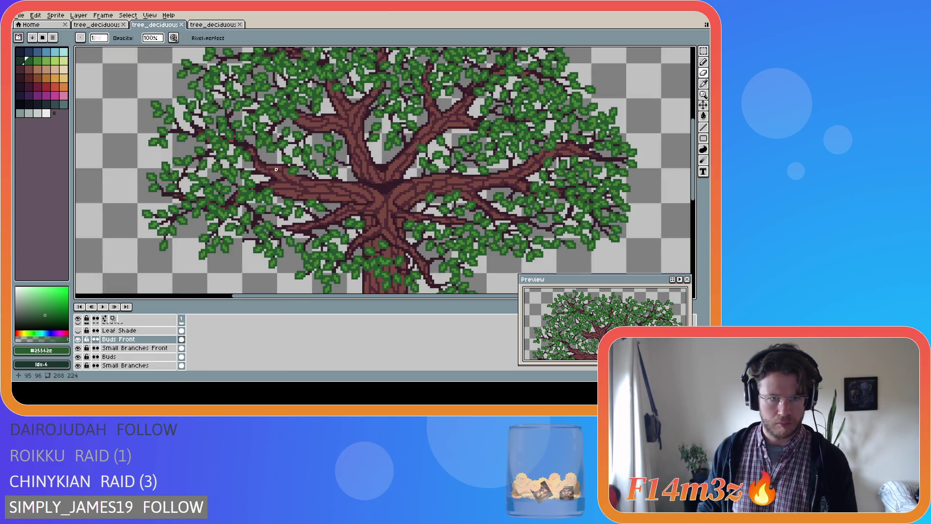
{"action": "scroll", "coordinate": [270, 161], "scroll_direction": "down", "scroll_amount": 2}
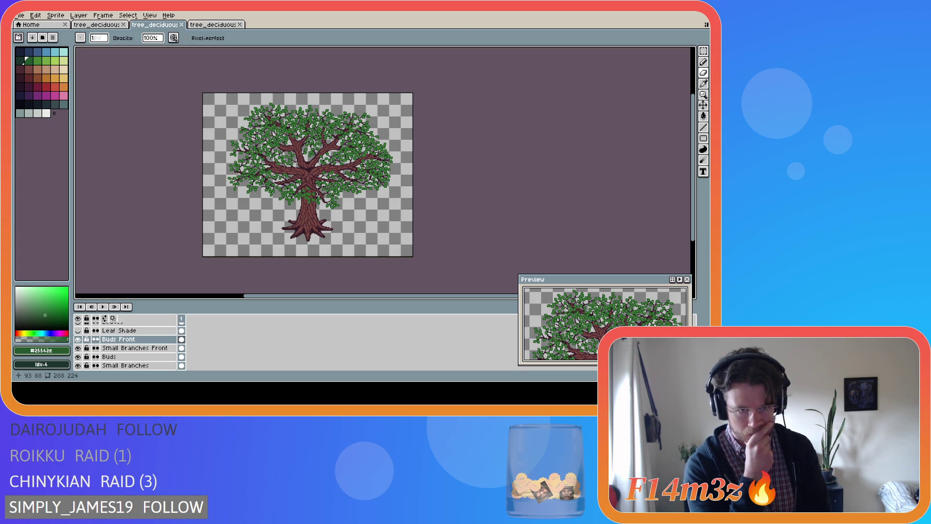
{"action": "left_click", "coordinate": [141, 338]}
{"action": "left_click", "coordinate": [142, 346]}
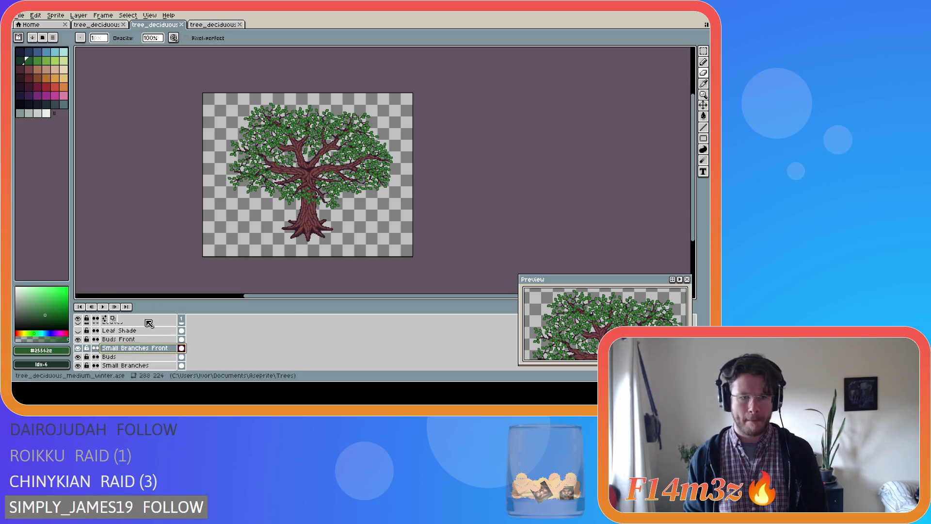
{"action": "scroll", "coordinate": [269, 161], "scroll_direction": "up", "scroll_amount": 4}
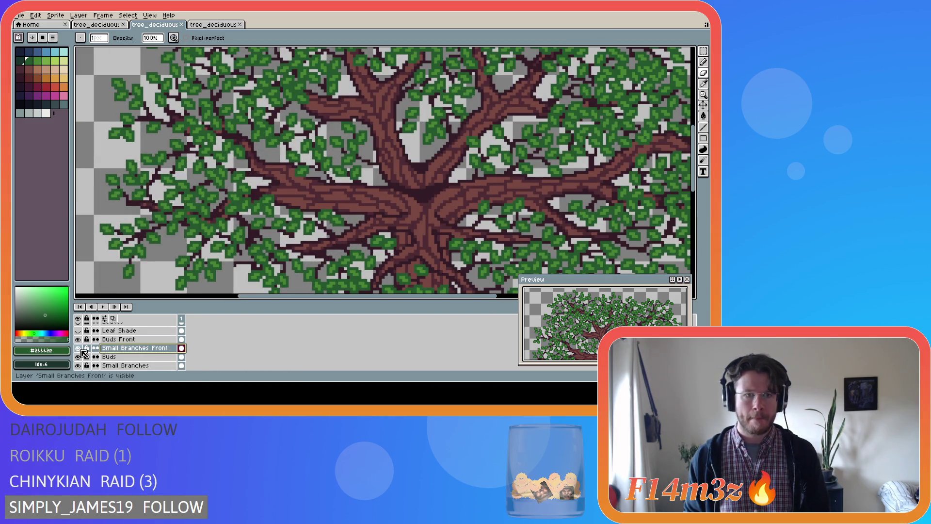
{"action": "scroll", "coordinate": [127, 224], "scroll_direction": "down", "scroll_amount": 4}
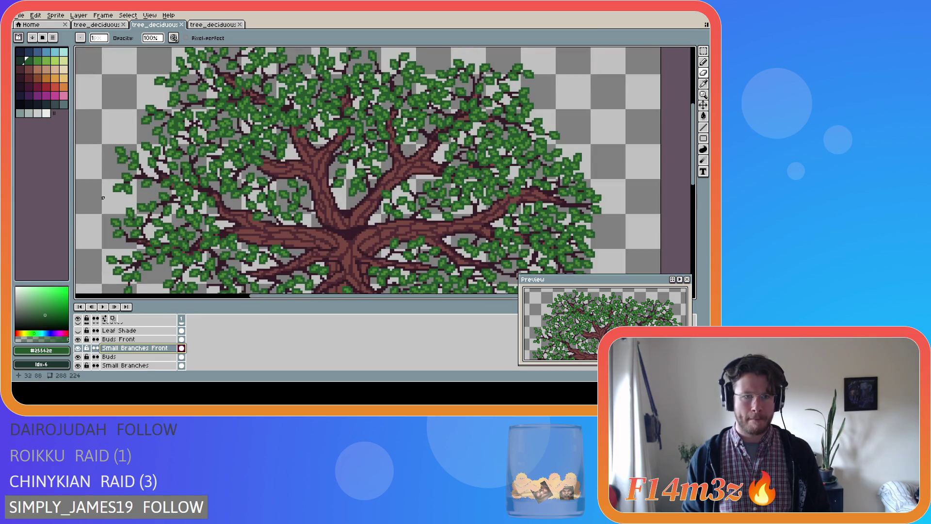
Hide the Buds Front, Buds and Small Branches foliage layers.
{"action": "left_click", "coordinate": [78, 340]}
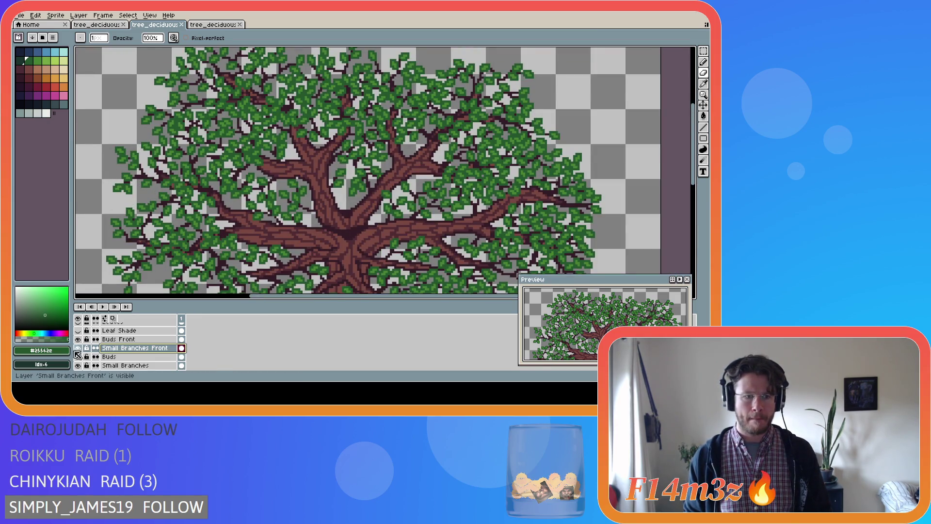
{"action": "scroll", "coordinate": [80, 354], "scroll_direction": "down", "scroll_amount": 1}
{"action": "left_click", "coordinate": [78, 348]}
{"action": "left_click", "coordinate": [78, 348]}
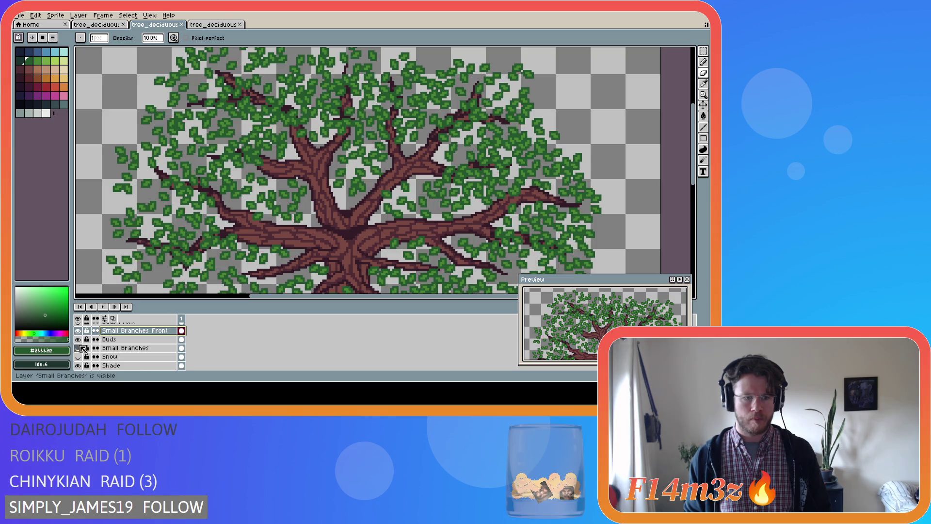
{"action": "left_click", "coordinate": [78, 339]}
{"action": "scroll", "coordinate": [141, 348], "scroll_direction": "up", "scroll_amount": 1}
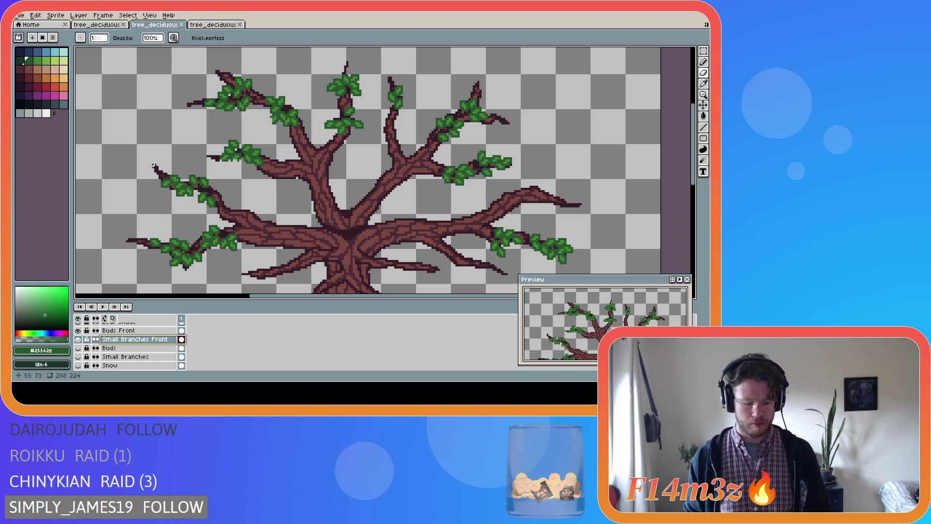
{"action": "key", "text": "m"}
{"action": "left_click_drag", "start_coordinate": [151, 167], "coordinate": [226, 218]}
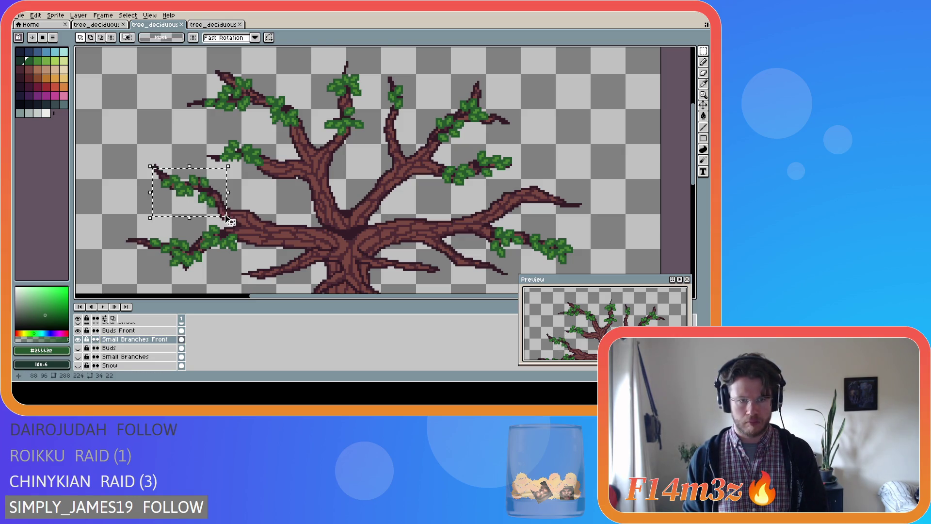
{"action": "left_click", "coordinate": [119, 330]}
{"action": "left_click_drag", "start_coordinate": [127, 159], "coordinate": [224, 217]}
{"action": "left_click", "coordinate": [249, 206]}
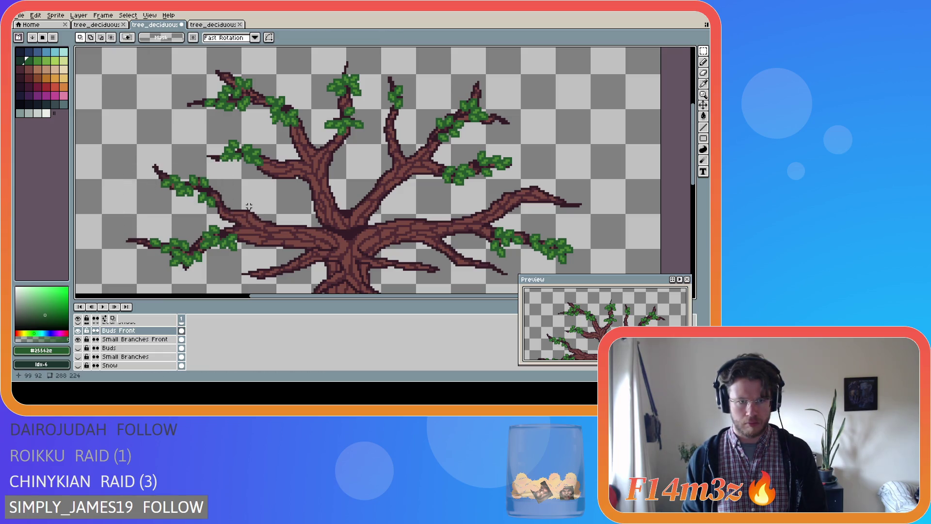
{"action": "key", "text": "ctrl+z"}
{"action": "key", "text": "ctrl+z"}
{"action": "key", "text": "ctrl+z"}
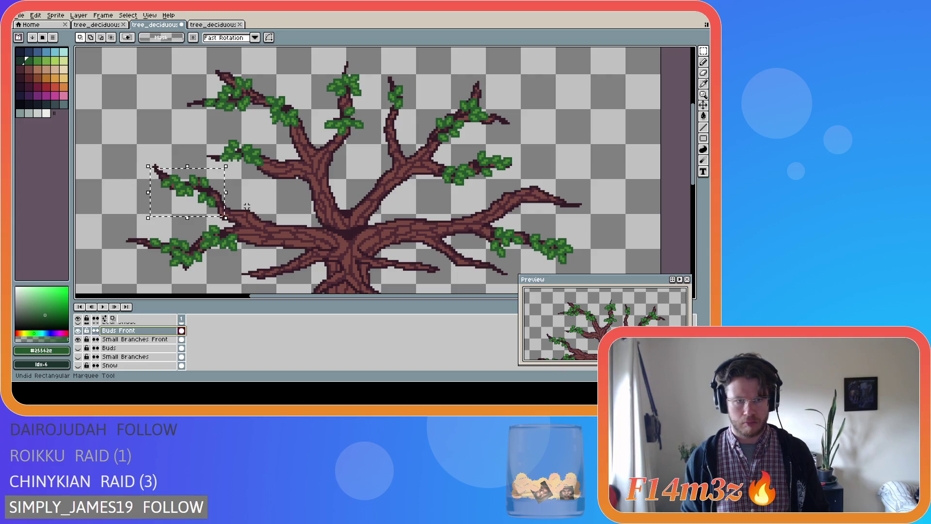
{"action": "left_click", "coordinate": [236, 198]}
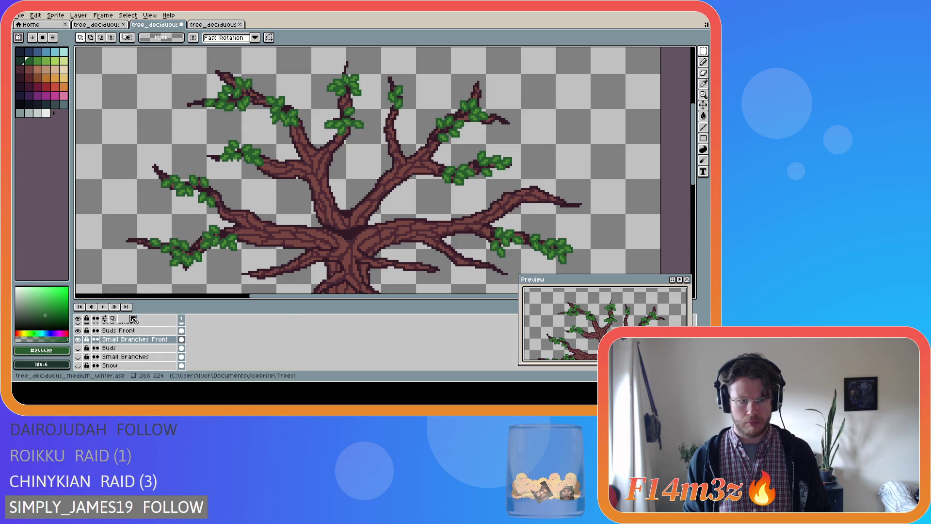
{"action": "left_click", "coordinate": [118, 330]}
{"action": "left_click_drag", "start_coordinate": [223, 210], "coordinate": [139, 173]}
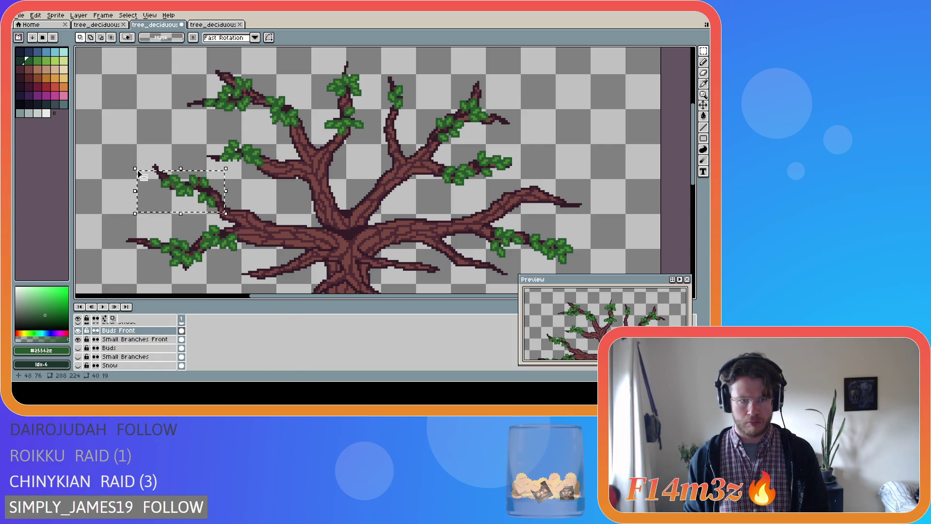
{"action": "key", "text": "ctrl+d"}
{"action": "scroll", "coordinate": [89, 350], "scroll_direction": "down", "scroll_amount": 2}
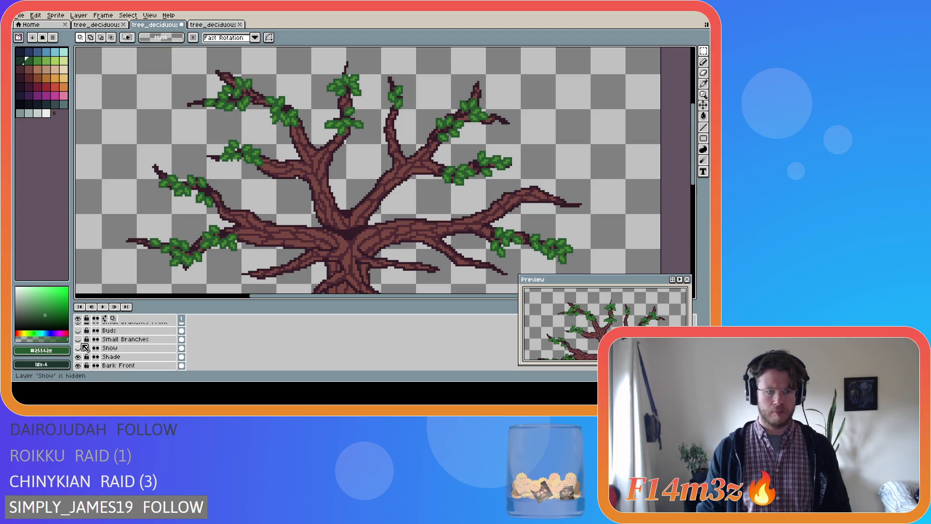
{"action": "scroll", "coordinate": [85, 348], "scroll_direction": "up", "scroll_amount": 1}
{"action": "left_click", "coordinate": [77, 339]}
Show the Small Branches foliage again and save the tree sprite.
{"action": "left_click", "coordinate": [78, 348]}
{"action": "scroll", "coordinate": [242, 252], "scroll_direction": "down", "scroll_amount": 3}
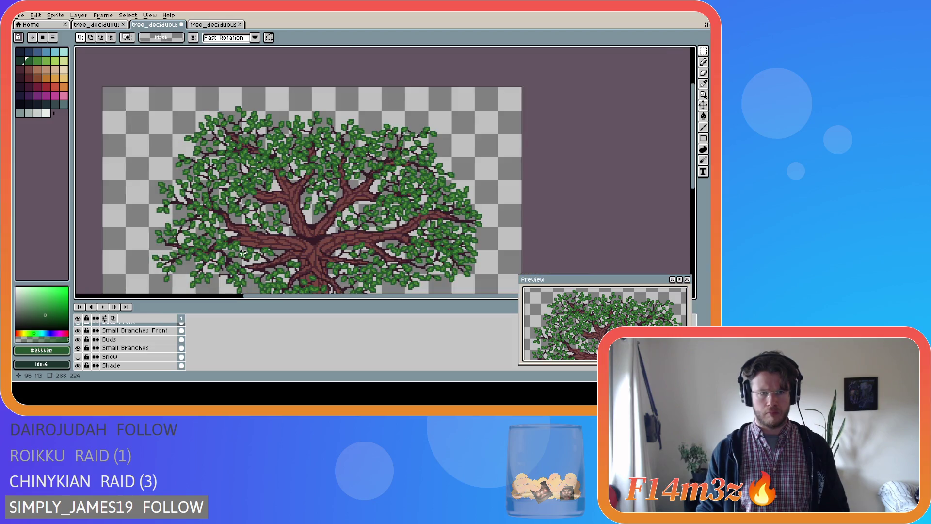
{"action": "scroll", "coordinate": [243, 252], "scroll_direction": "up", "scroll_amount": 2}
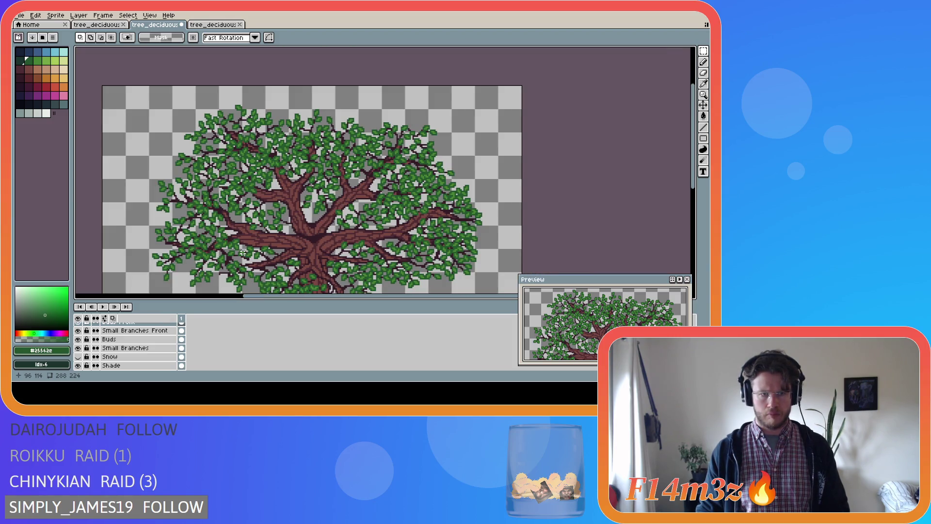
{"action": "scroll", "coordinate": [242, 253], "scroll_direction": "down", "scroll_amount": 1}
{"action": "scroll", "coordinate": [242, 253], "scroll_direction": "up", "scroll_amount": 1}
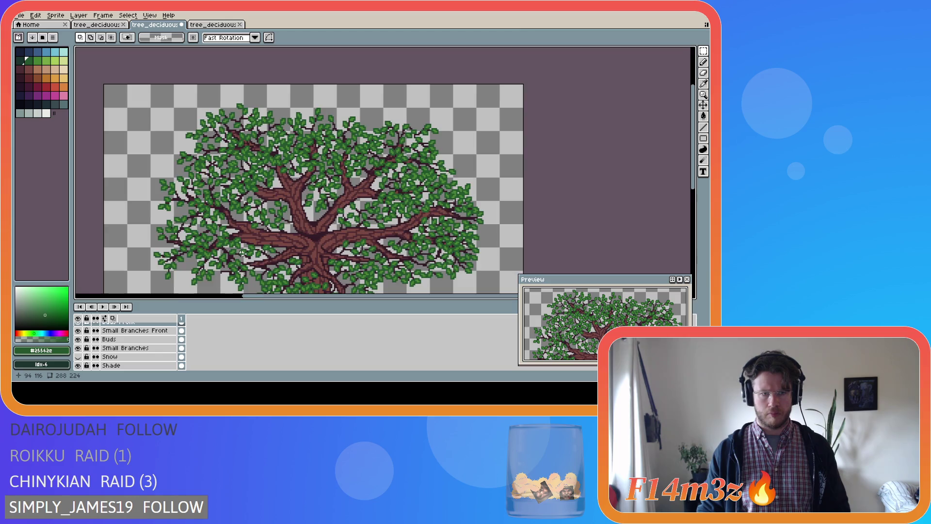
{"action": "scroll", "coordinate": [242, 253], "scroll_direction": "down", "scroll_amount": 1}
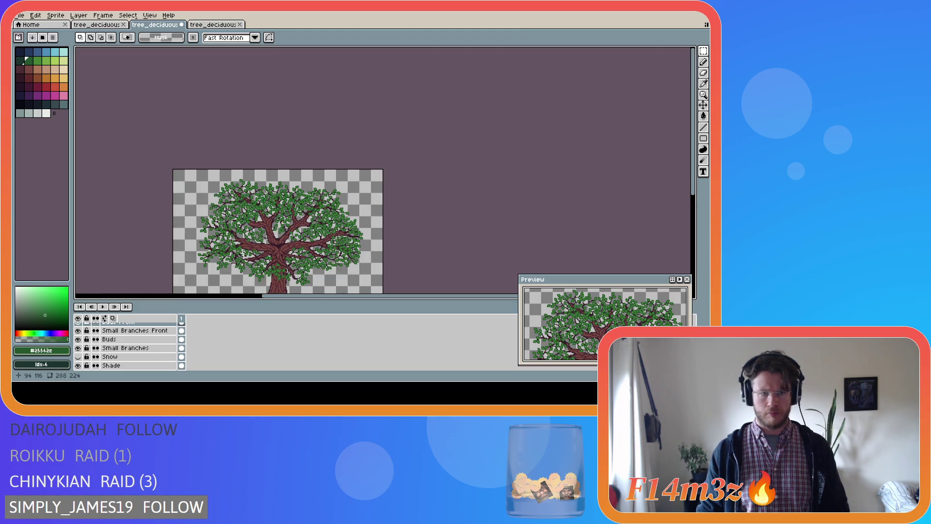
{"action": "key", "text": "ctrl+s"}
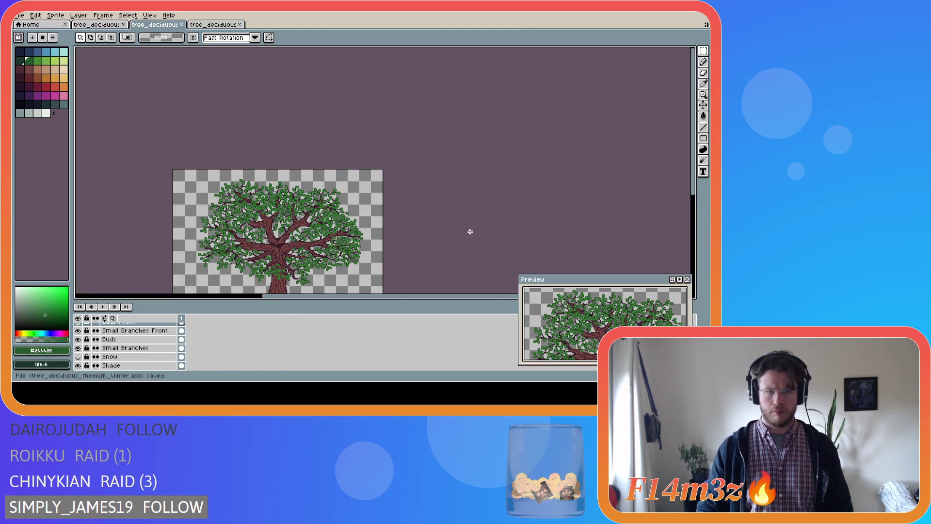
{"action": "scroll", "coordinate": [469, 234], "scroll_direction": "down", "scroll_amount": 1}
{"action": "scroll", "coordinate": [432, 254], "scroll_direction": "up", "scroll_amount": 1}
{"action": "left_click_drag", "start_coordinate": [696, 161], "coordinate": [696, 181]}
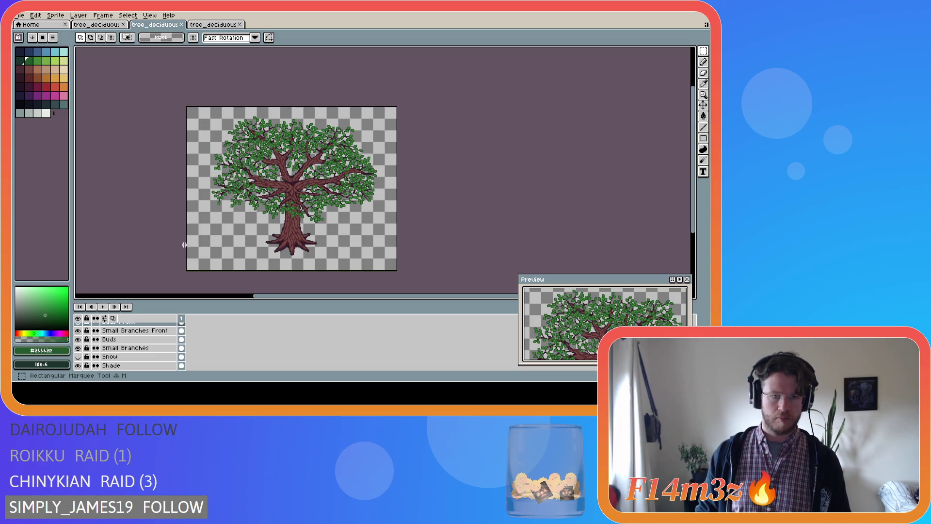
Sample the dark branch colour #341c27 from the tree and return to the Pencil.
{"action": "key", "text": "b"}
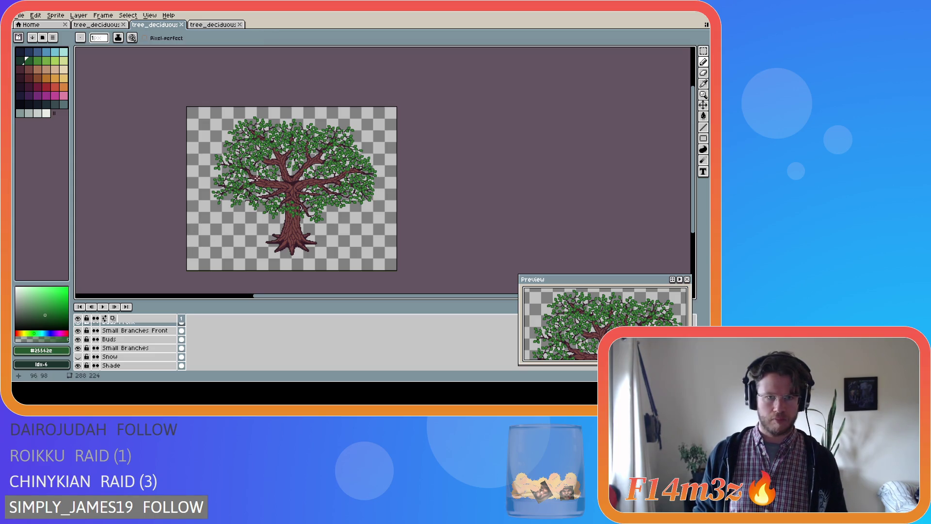
{"action": "scroll", "coordinate": [252, 176], "scroll_direction": "up", "scroll_amount": 2}
{"action": "scroll", "coordinate": [252, 176], "scroll_direction": "down", "scroll_amount": 1}
{"action": "scroll", "coordinate": [253, 175], "scroll_direction": "down", "scroll_amount": 1}
{"action": "scroll", "coordinate": [253, 175], "scroll_direction": "up", "scroll_amount": 2}
{"action": "scroll", "coordinate": [252, 176], "scroll_direction": "down", "scroll_amount": 1}
{"action": "scroll", "coordinate": [253, 175], "scroll_direction": "down", "scroll_amount": 1}
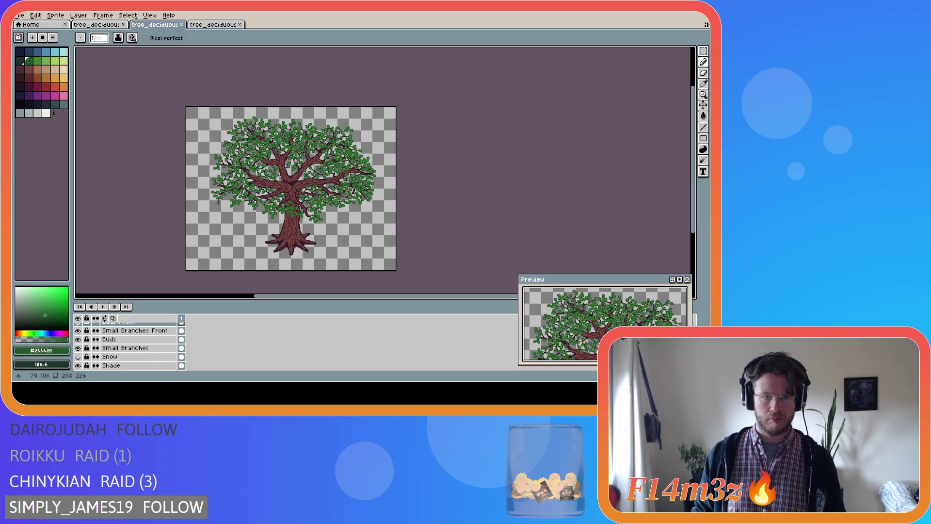
{"action": "scroll", "coordinate": [244, 185], "scroll_direction": "up", "scroll_amount": 2}
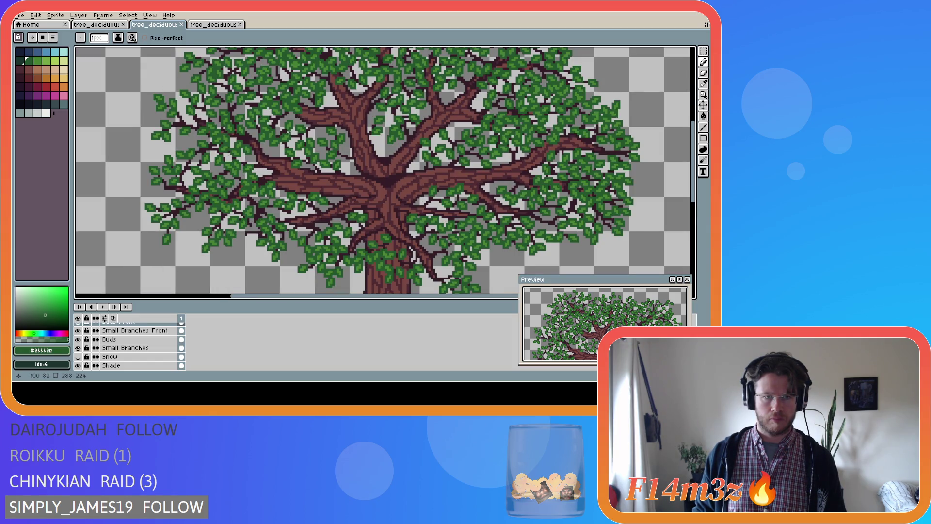
{"action": "key", "text": "i"}
{"action": "left_click", "coordinate": [288, 128]}
{"action": "key", "text": "b"}
{"action": "scroll", "coordinate": [259, 156], "scroll_direction": "up", "scroll_amount": 2}
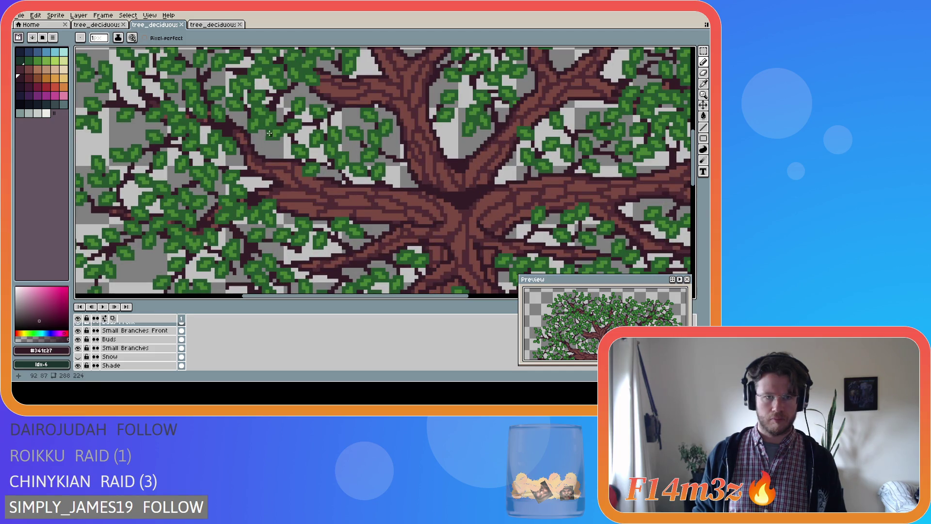
{"action": "scroll", "coordinate": [254, 154], "scroll_direction": "down", "scroll_amount": 2}
{"action": "scroll", "coordinate": [255, 163], "scroll_direction": "down", "scroll_amount": 2}
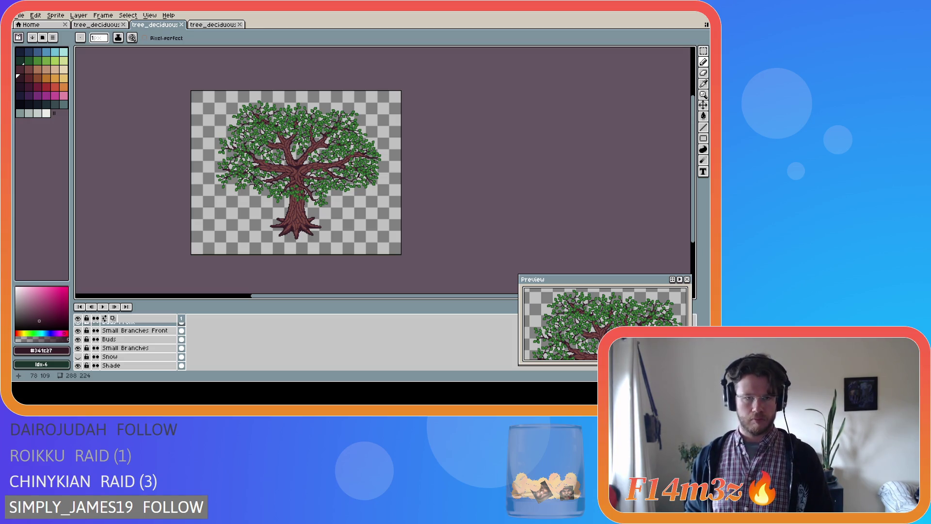
{"action": "scroll", "coordinate": [248, 162], "scroll_direction": "up", "scroll_amount": 2}
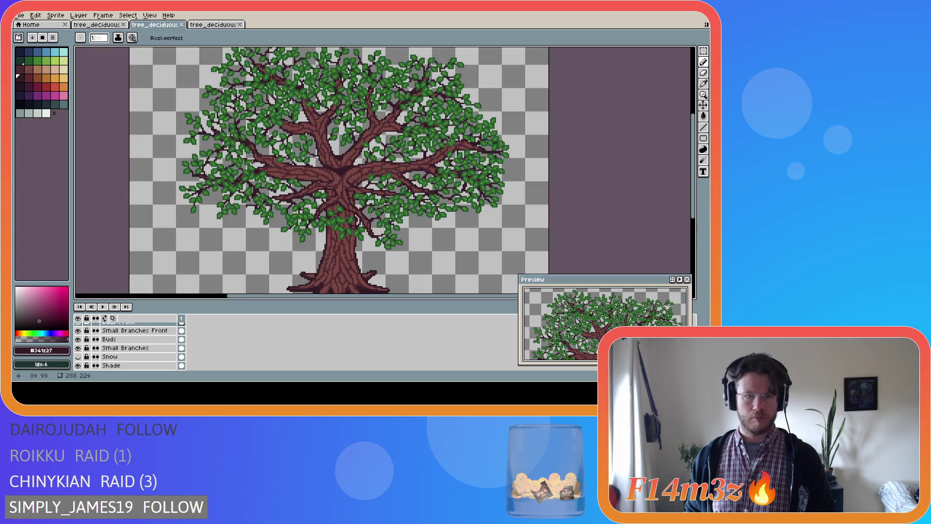
{"action": "scroll", "coordinate": [256, 163], "scroll_direction": "up", "scroll_amount": 1}
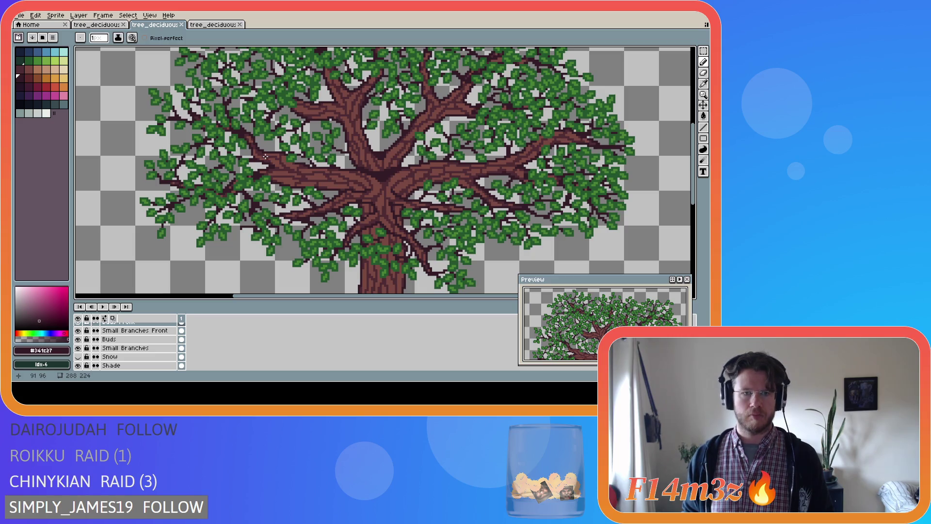
On Small Branches Front, add a dark pixel to a front branch and hide the Tree layer.
{"action": "left_click", "coordinate": [146, 330]}
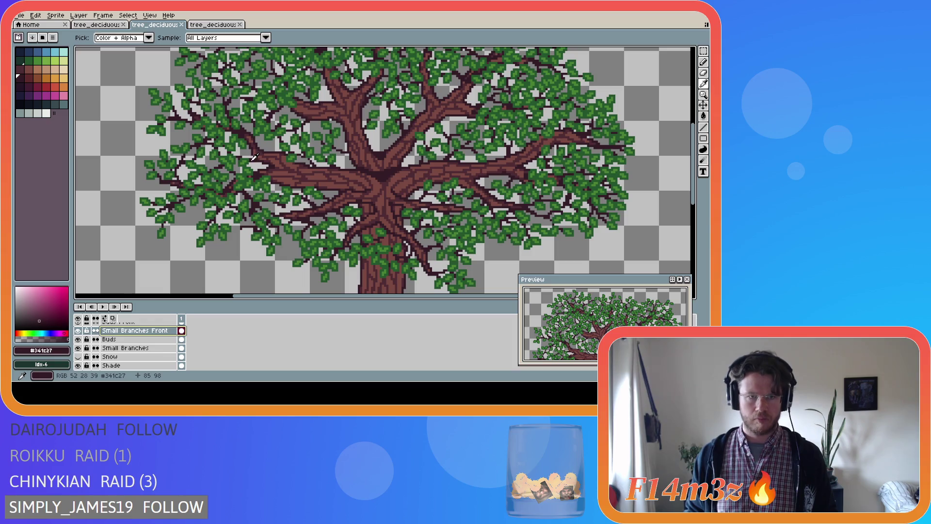
{"action": "left_click", "coordinate": [266, 148]}
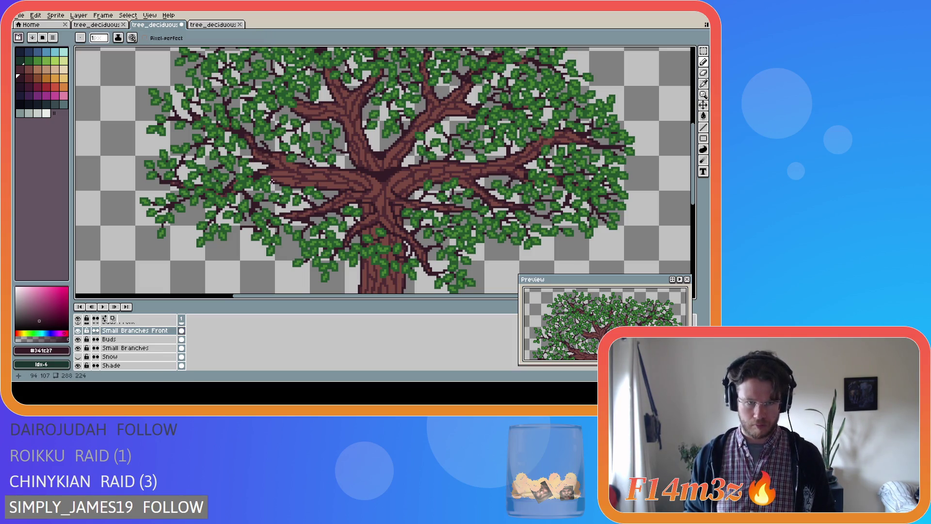
{"action": "scroll", "coordinate": [97, 347], "scroll_direction": "down", "scroll_amount": 3}
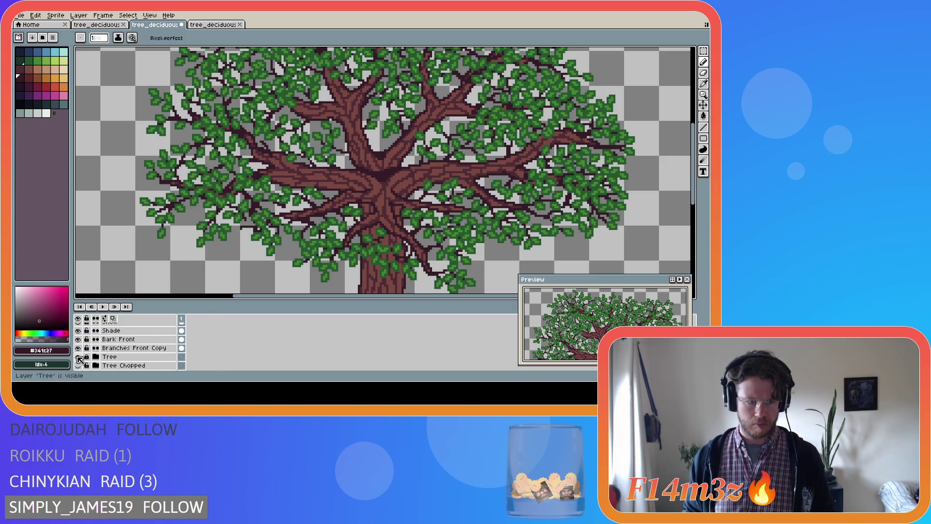
{"action": "left_click", "coordinate": [78, 357]}
{"action": "left_click", "coordinate": [78, 357]}
{"action": "left_click", "coordinate": [78, 357]}
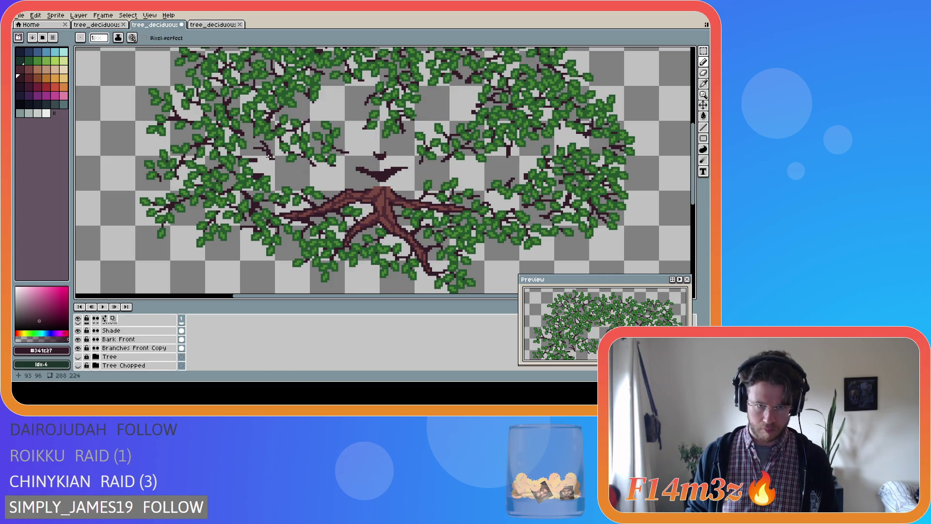
Place another dark pixel, then show the Tree layer and undo that stroke.
{"action": "left_click", "coordinate": [274, 158]}
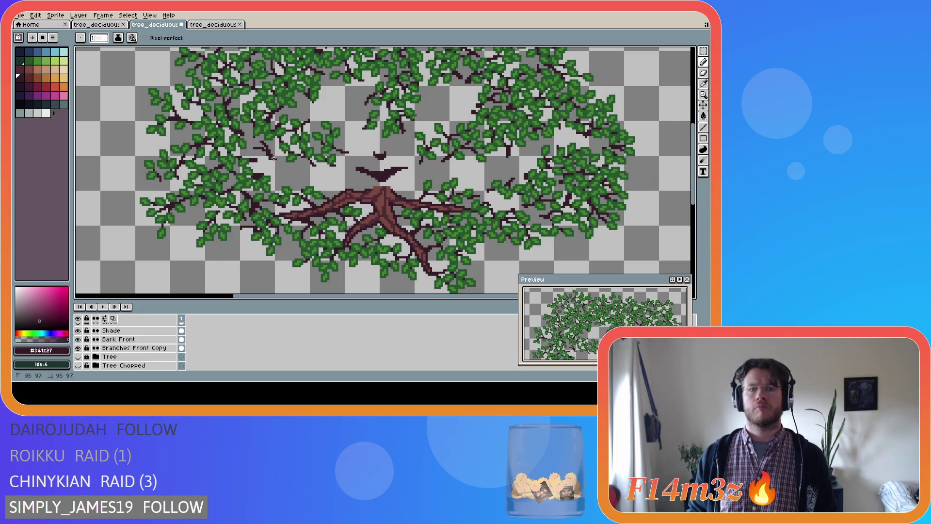
{"action": "key", "text": "b"}
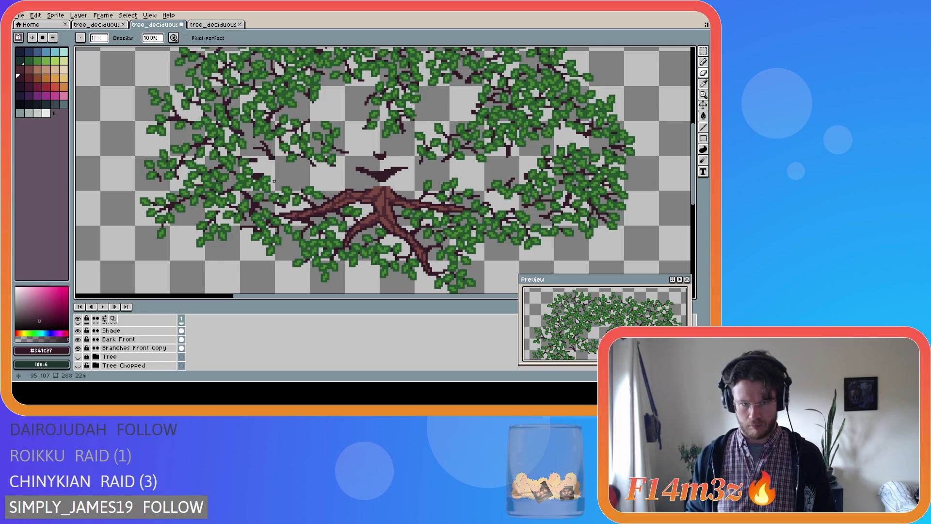
{"action": "key", "text": "b"}
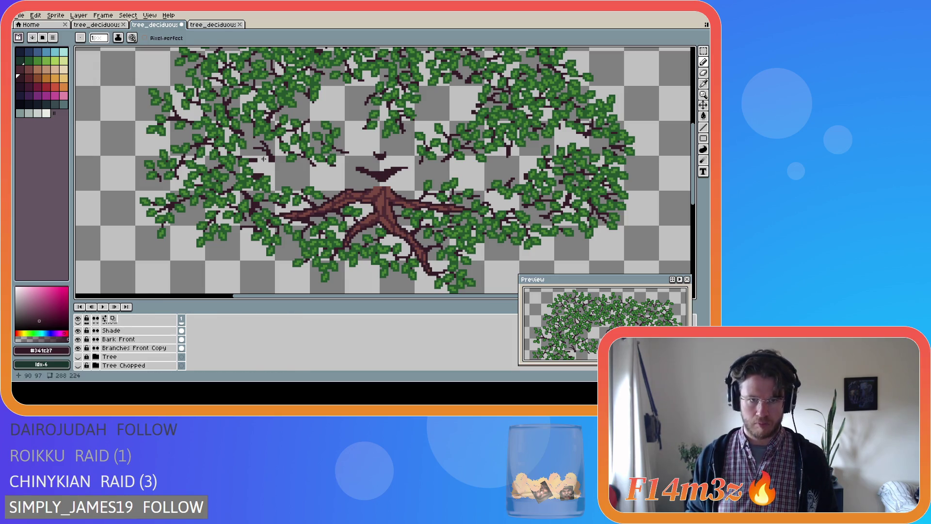
{"action": "key", "text": "b"}
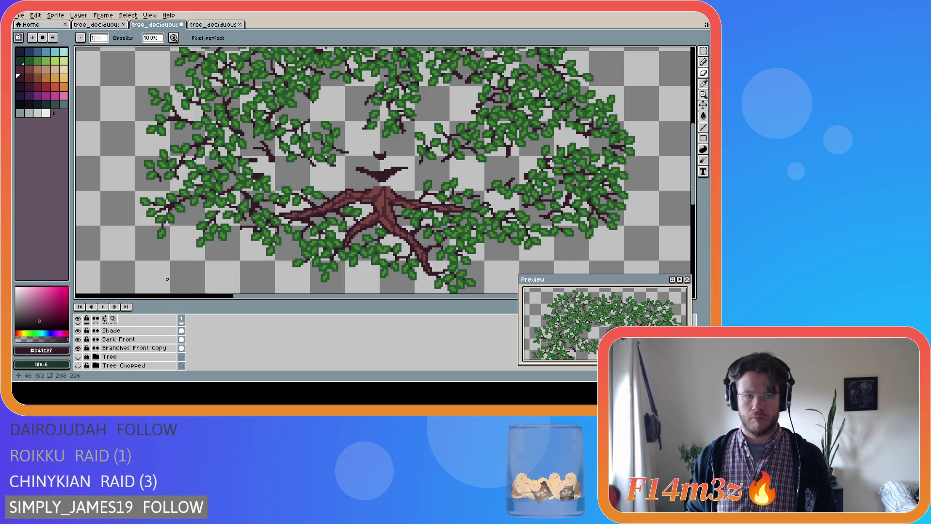
{"action": "left_click", "coordinate": [78, 357]}
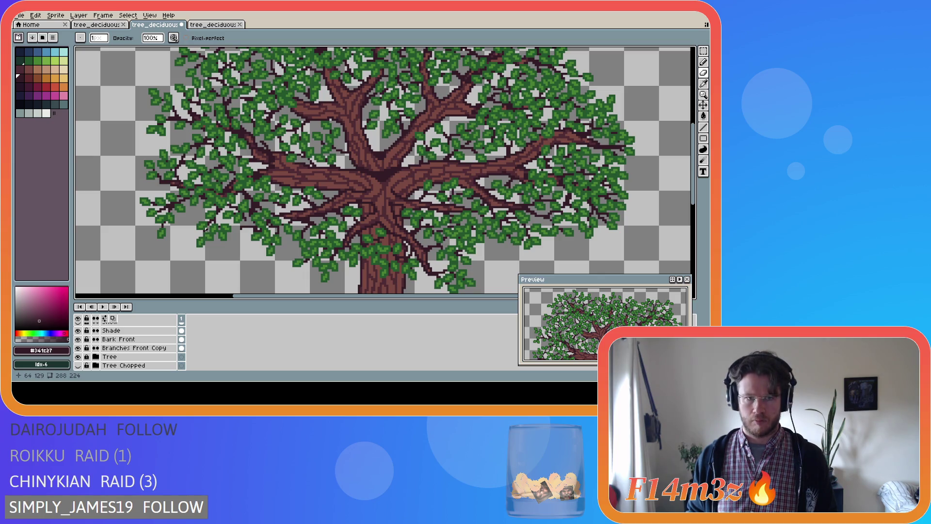
{"action": "key", "text": "ctrl+z"}
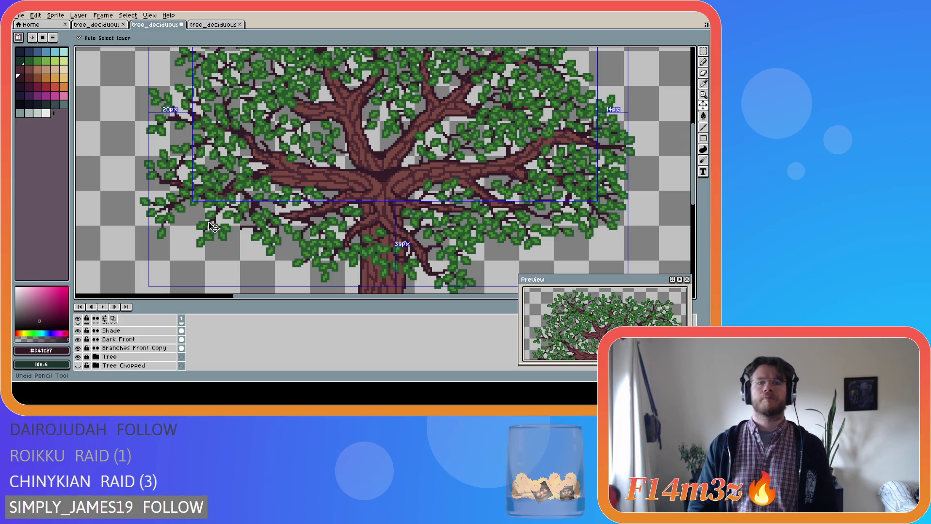
Redraw short dark strokes and pixels on the branch, fixing a stray mark, then hide the Tree layer.
{"action": "key", "text": "e"}
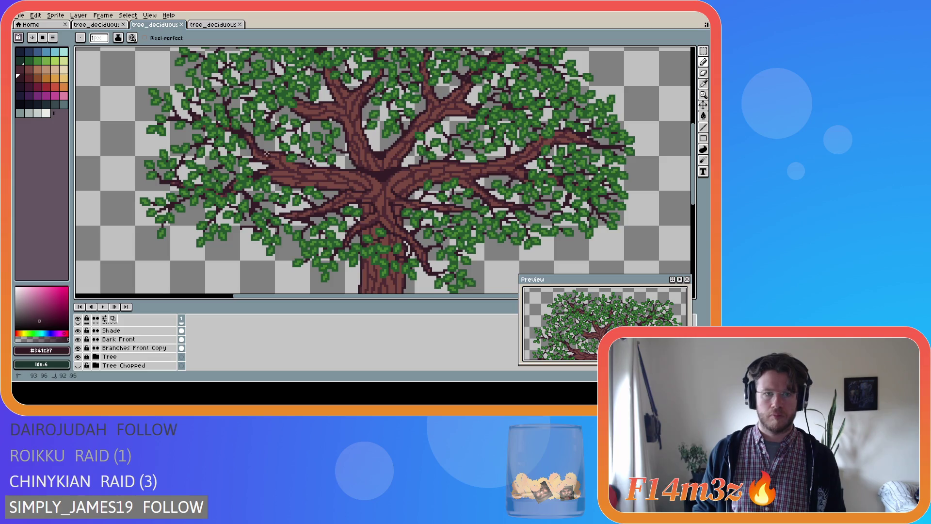
{"action": "left_click_drag", "start_coordinate": [267, 157], "coordinate": [264, 146]}
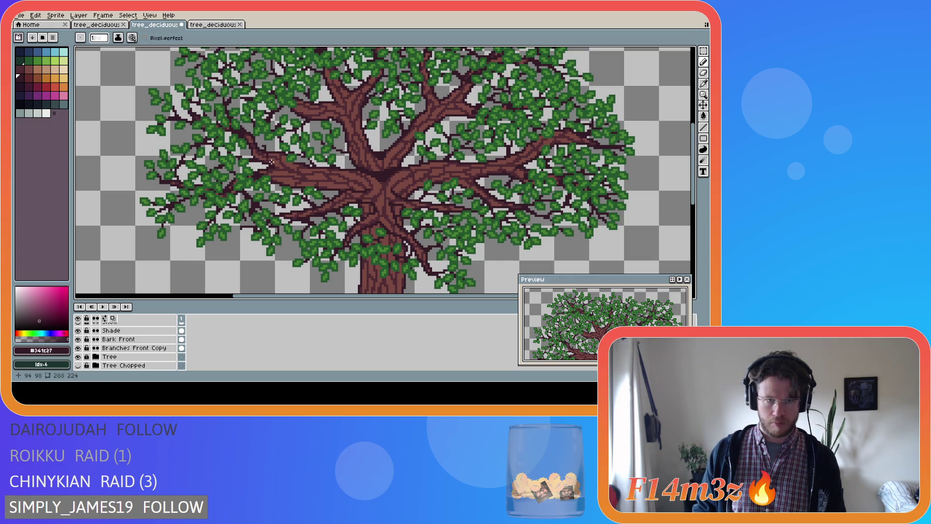
{"action": "key", "text": "ctrl"}
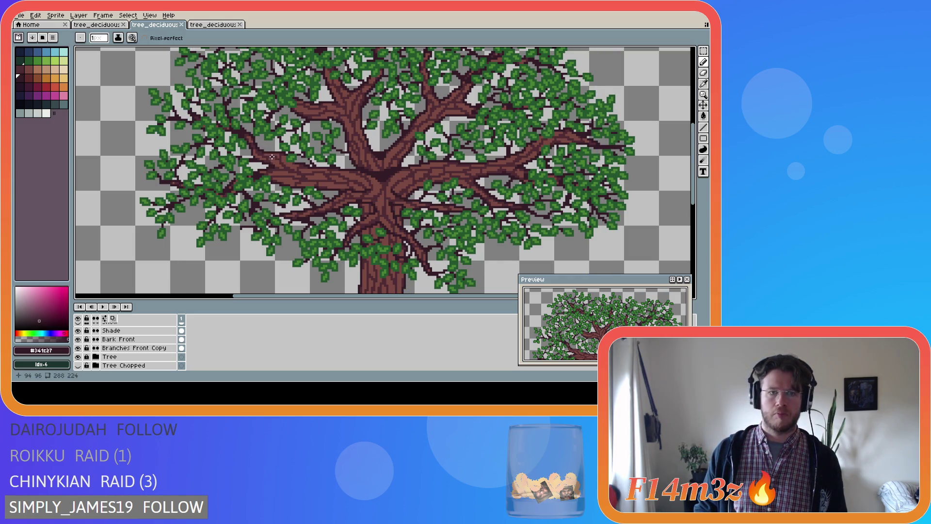
{"action": "left_click", "coordinate": [261, 145]}
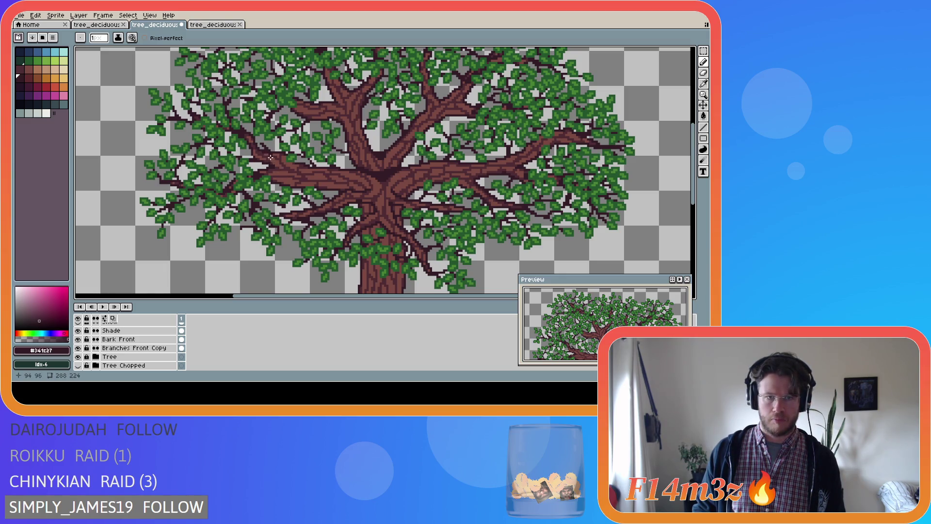
{"action": "key", "text": "ctrl"}
{"action": "key", "text": "ctrl+z"}
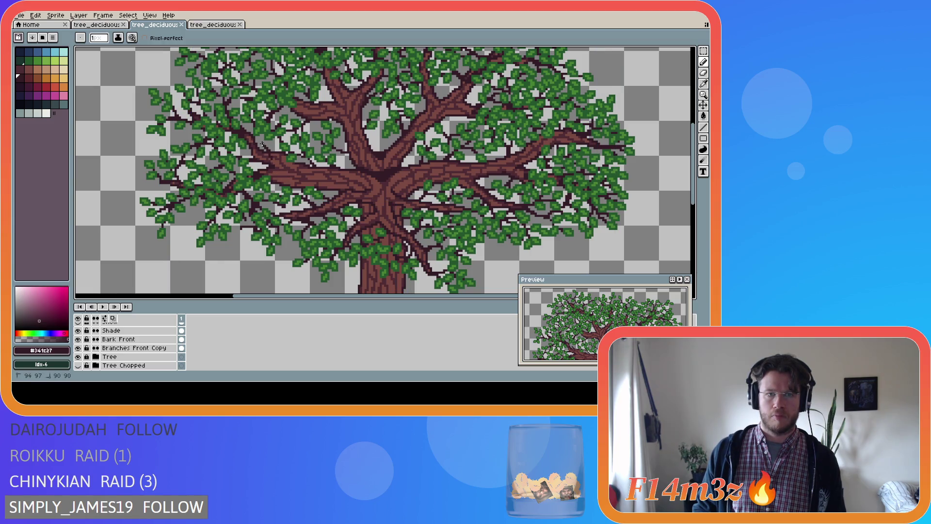
{"action": "left_click", "coordinate": [271, 156], "text": "ctrl"}
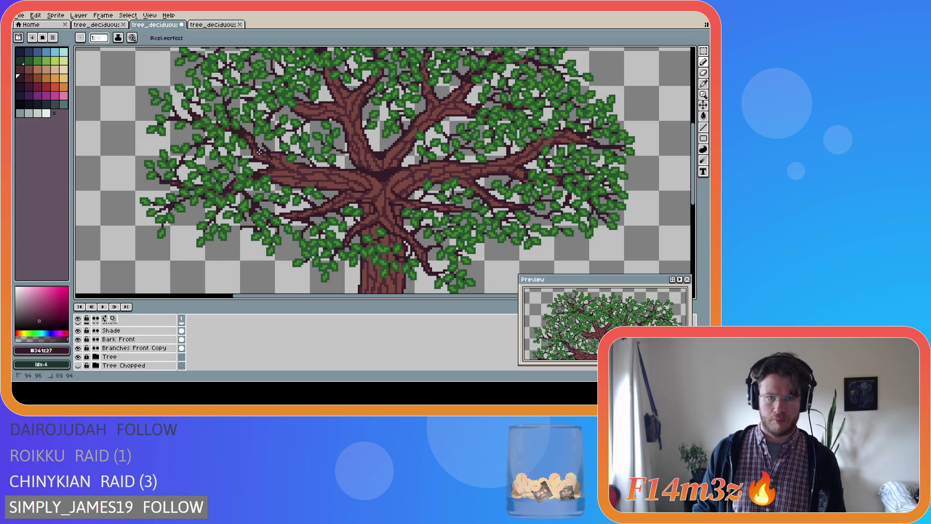
{"action": "key", "text": "ctrl"}
{"action": "left_click", "coordinate": [271, 156]}
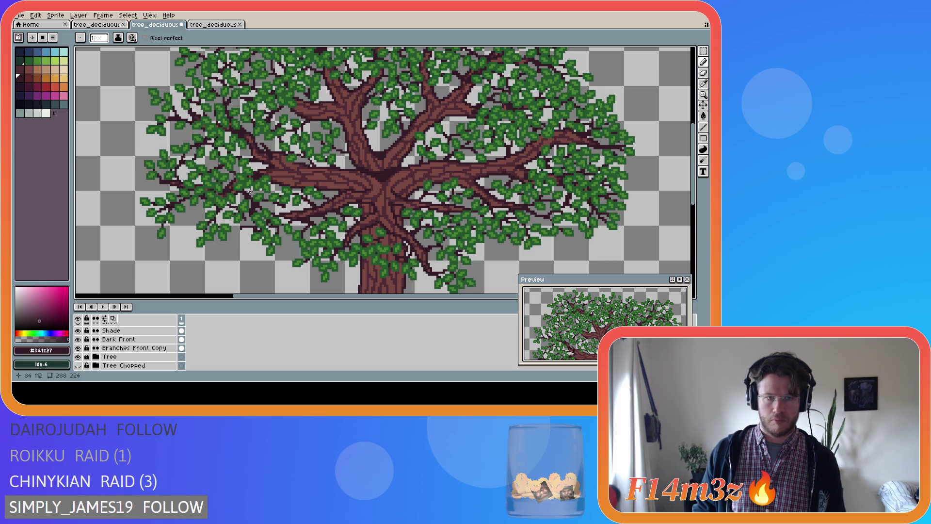
{"action": "left_click", "coordinate": [78, 357]}
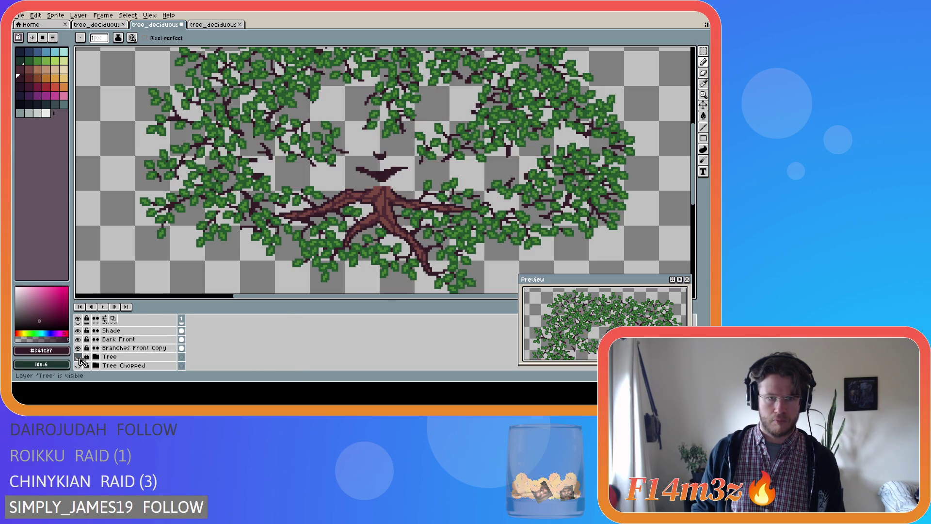
Flick the Tree layer on and off, leave it hidden, and add a dark pixel on a small branch.
{"action": "left_click", "coordinate": [78, 357]}
{"action": "left_click", "coordinate": [78, 357]}
{"action": "left_click", "coordinate": [78, 357]}
{"action": "left_click", "coordinate": [78, 357]}
{"action": "left_click", "coordinate": [78, 357]}
{"action": "left_click", "coordinate": [78, 357]}
{"action": "left_click", "coordinate": [78, 357]}
{"action": "left_click", "coordinate": [78, 357]}
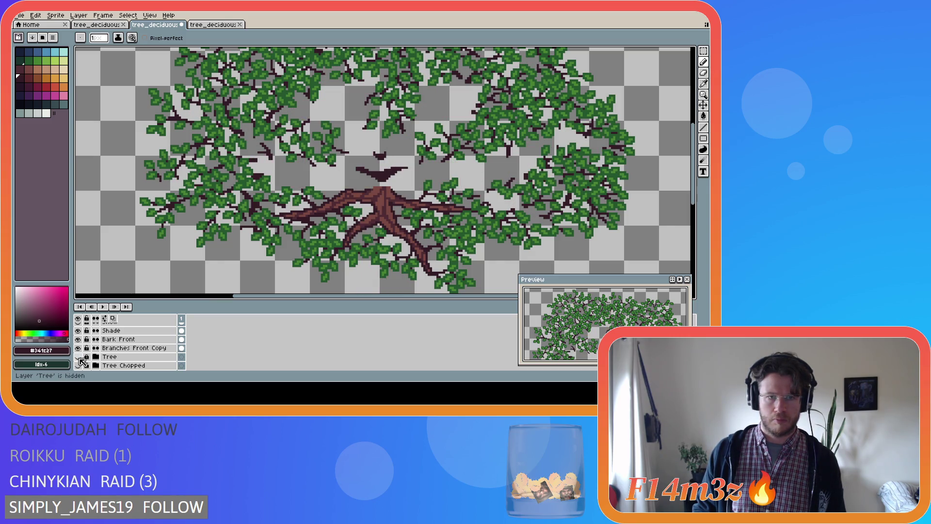
{"action": "left_click", "coordinate": [256, 151]}
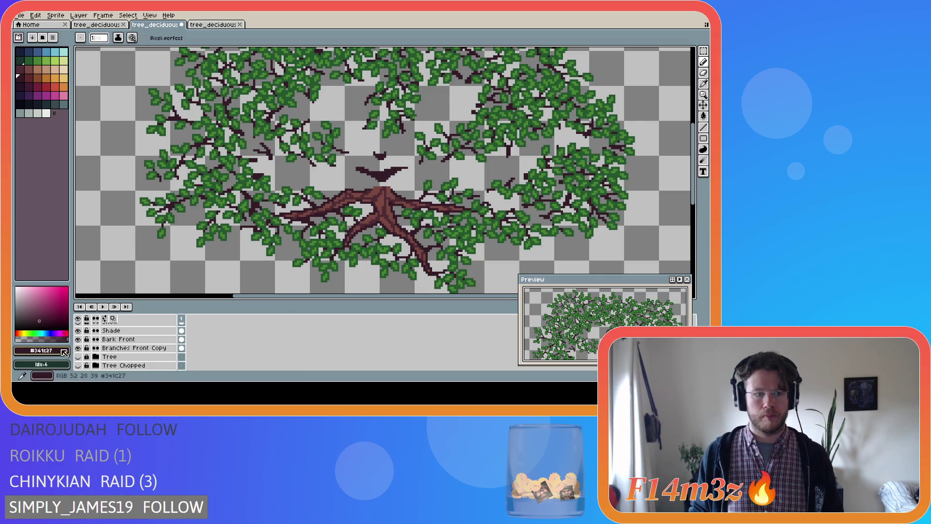
Compare the sprite with and without the Tree layer's trunk and branches.
{"action": "left_click", "coordinate": [79, 357]}
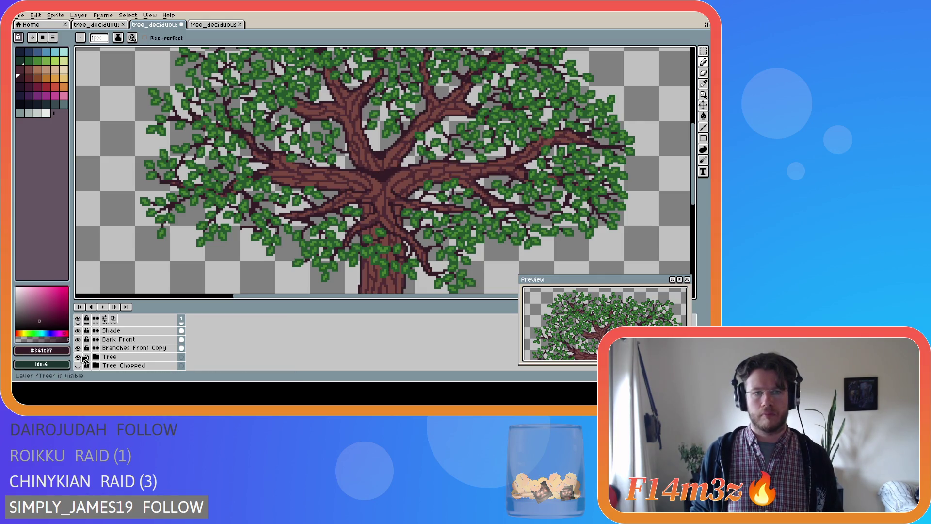
{"action": "left_click", "coordinate": [80, 357]}
{"action": "left_click", "coordinate": [81, 357]}
{"action": "left_click", "coordinate": [80, 357]}
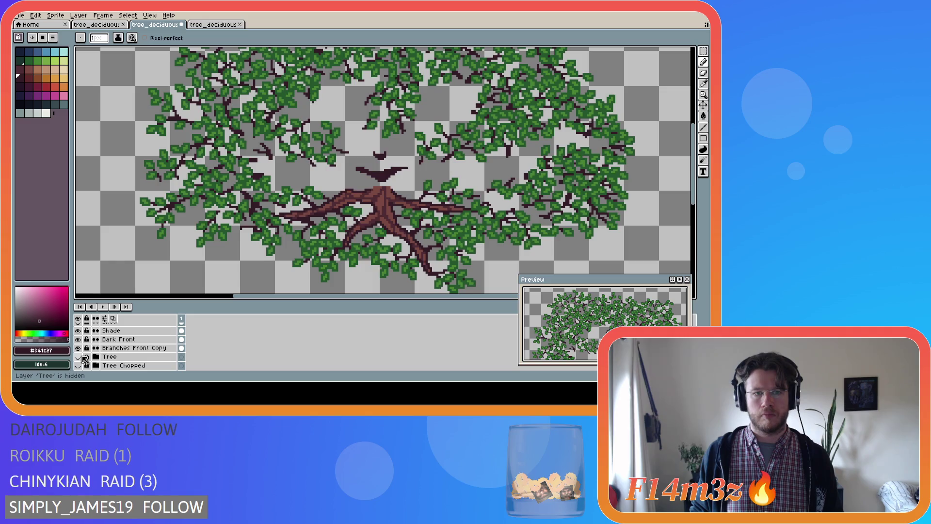
{"action": "left_click", "coordinate": [80, 356]}
{"action": "left_click", "coordinate": [80, 357]}
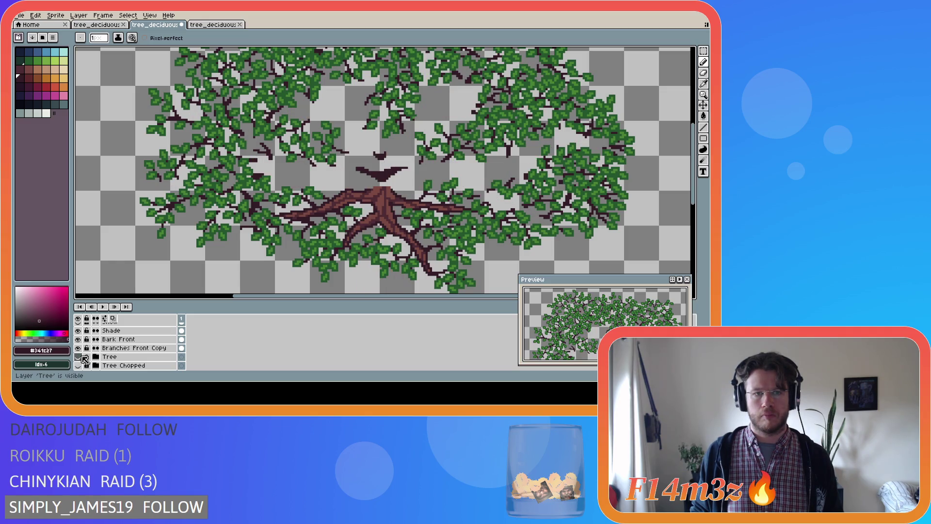
{"action": "left_click", "coordinate": [80, 357]}
{"action": "scroll", "coordinate": [295, 173], "scroll_direction": "up", "scroll_amount": 2}
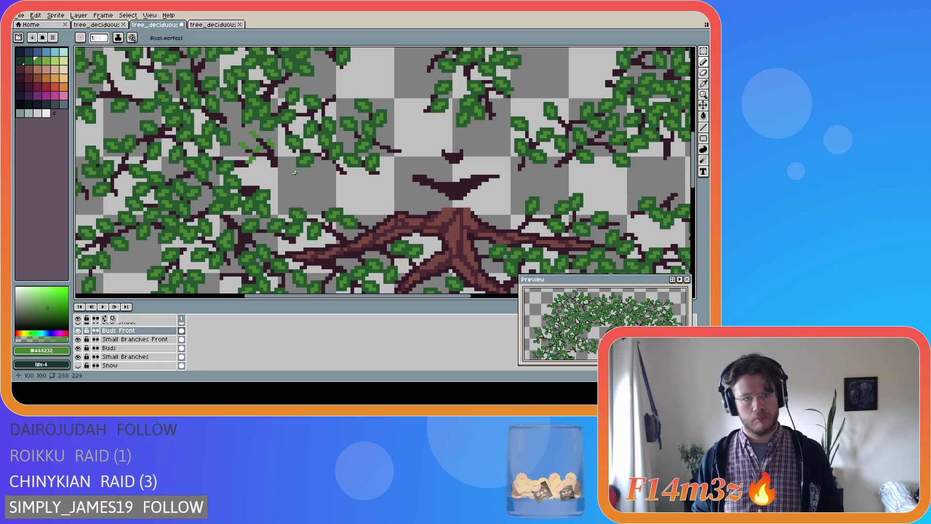
Undo the last stroke, dab dark green #25562e pixels on the upper-left leaves, and save.
{"action": "key", "text": "ctrl+z"}
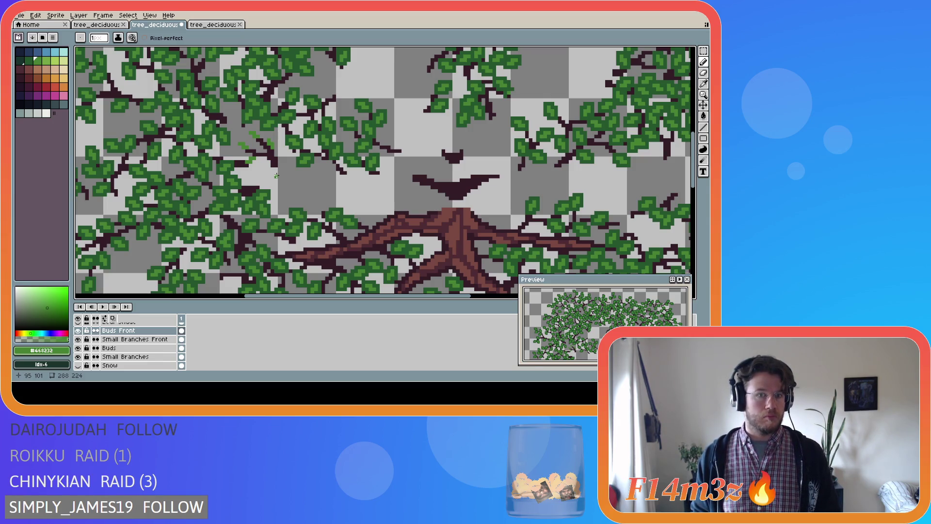
{"action": "left_click", "coordinate": [230, 168], "text": "alt"}
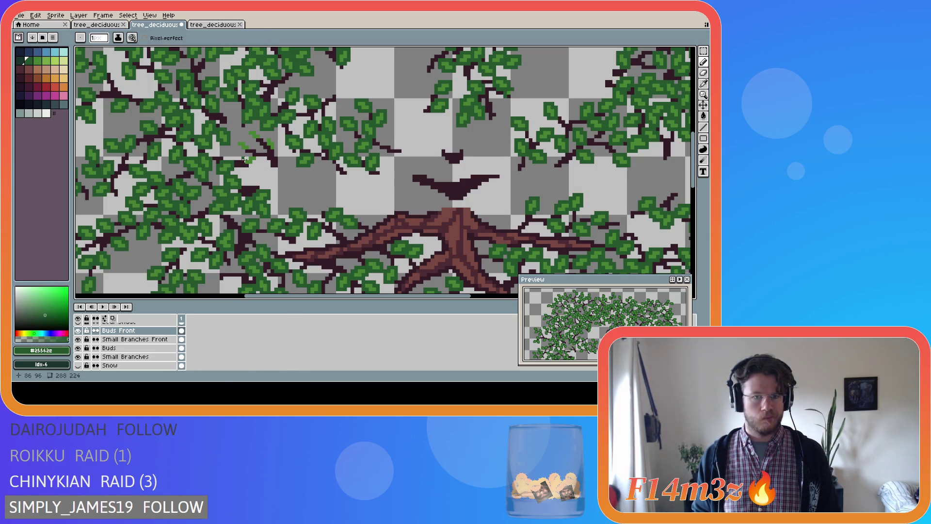
{"action": "left_click_drag", "start_coordinate": [256, 163], "coordinate": [258, 162]}
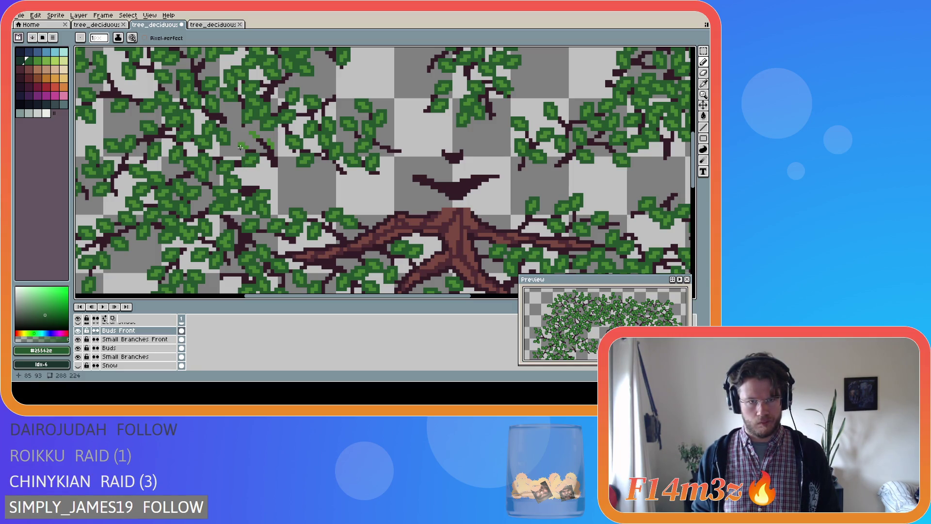
{"action": "left_click", "coordinate": [247, 144]}
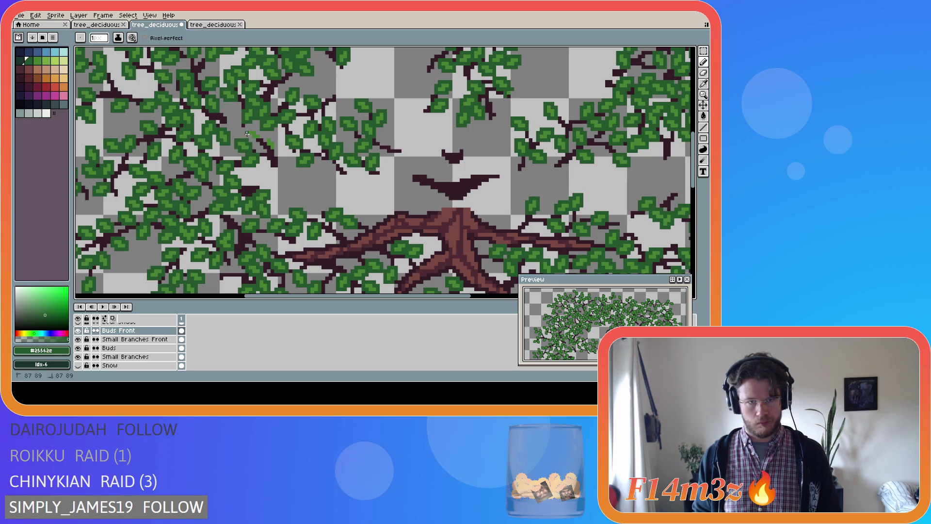
{"action": "left_click", "coordinate": [258, 134]}
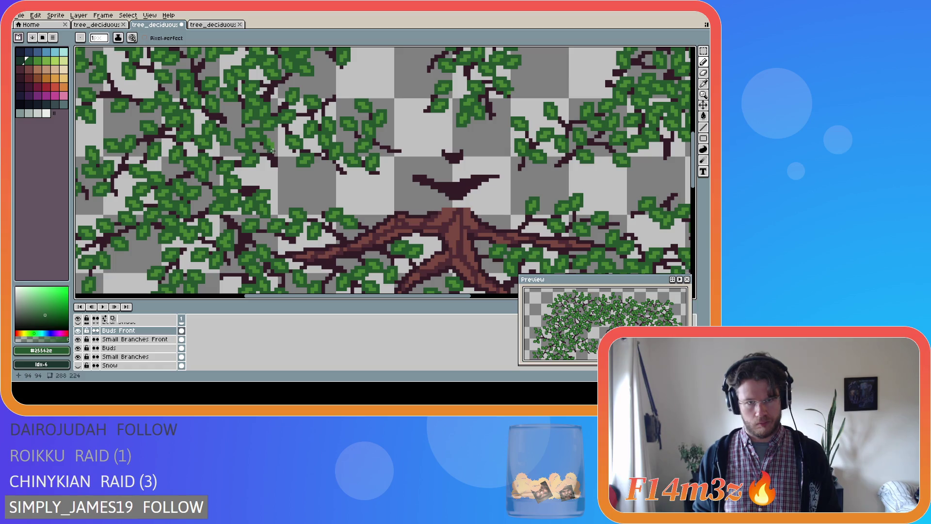
{"action": "left_click_drag", "start_coordinate": [271, 137], "coordinate": [267, 136]}
{"action": "key", "text": "ctrl+s"}
{"action": "scroll", "coordinate": [264, 201], "scroll_direction": "down", "scroll_amount": 2}
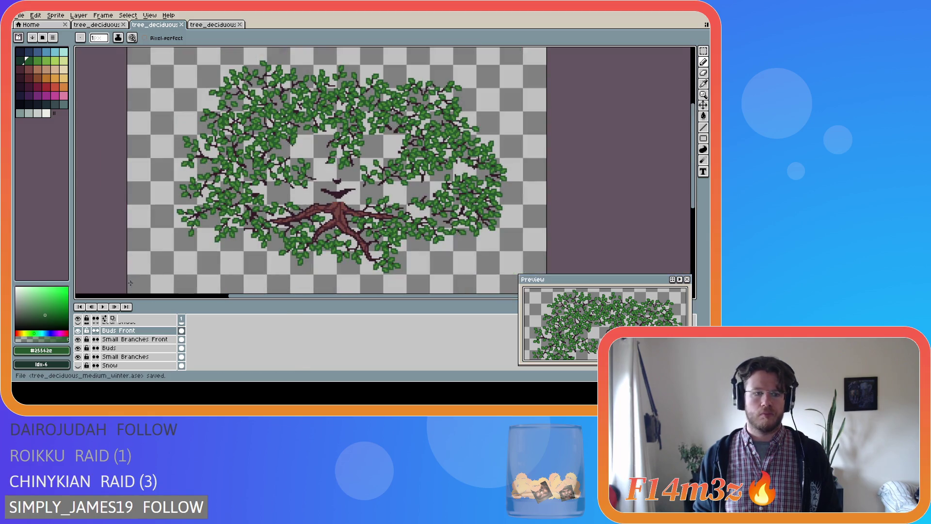
Make the Tree layer visible again so the brown trunk and branches show beneath the canopy.
{"action": "scroll", "coordinate": [79, 349], "scroll_direction": "down", "scroll_amount": 4}
{"action": "left_click", "coordinate": [78, 357]}
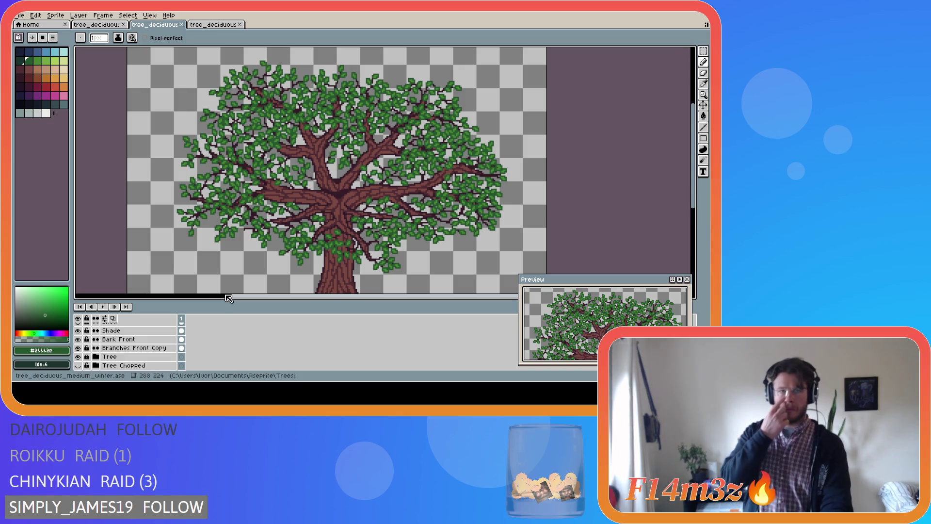
{"action": "scroll", "coordinate": [289, 200], "scroll_direction": "down", "scroll_amount": 1}
{"action": "scroll", "coordinate": [289, 200], "scroll_direction": "up", "scroll_amount": 1}
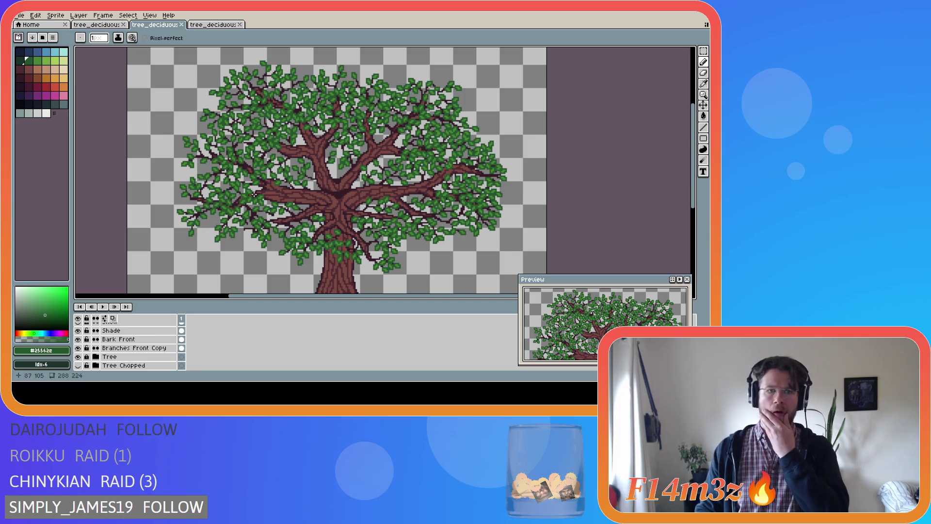
{"action": "scroll", "coordinate": [253, 193], "scroll_direction": "up", "scroll_amount": 1}
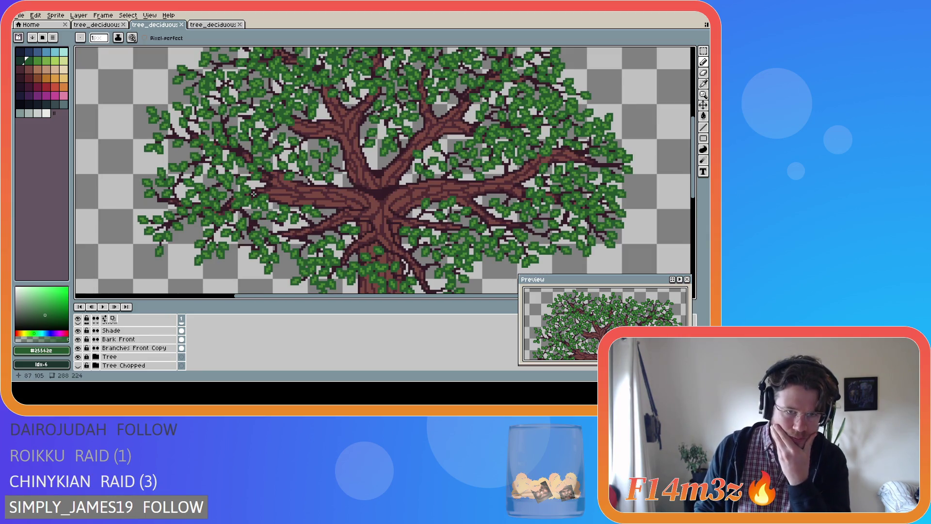
{"action": "scroll", "coordinate": [254, 193], "scroll_direction": "up", "scroll_amount": 1}
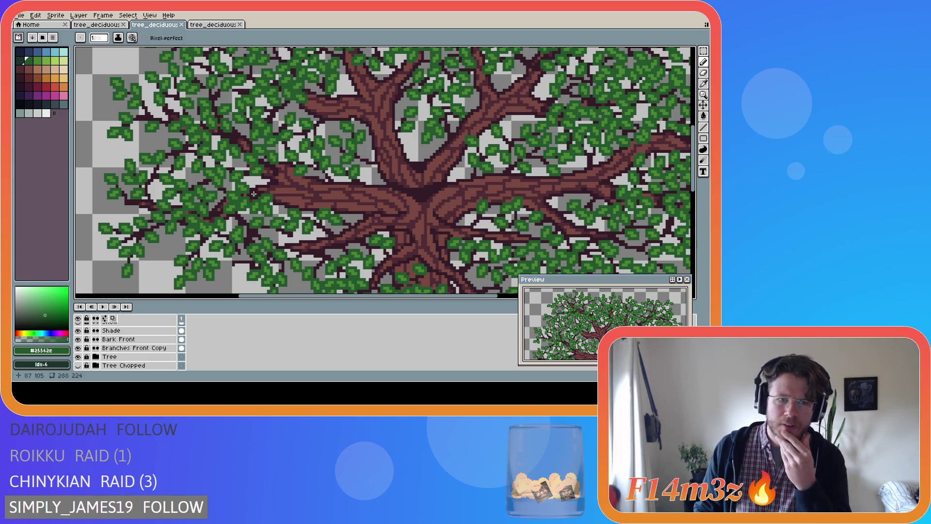
{"action": "scroll", "coordinate": [111, 348], "scroll_direction": "up", "scroll_amount": 3}
Hide the Buds Front layer and show it again to compare the buds.
{"action": "left_click", "coordinate": [79, 331]}
{"action": "left_click", "coordinate": [79, 332]}
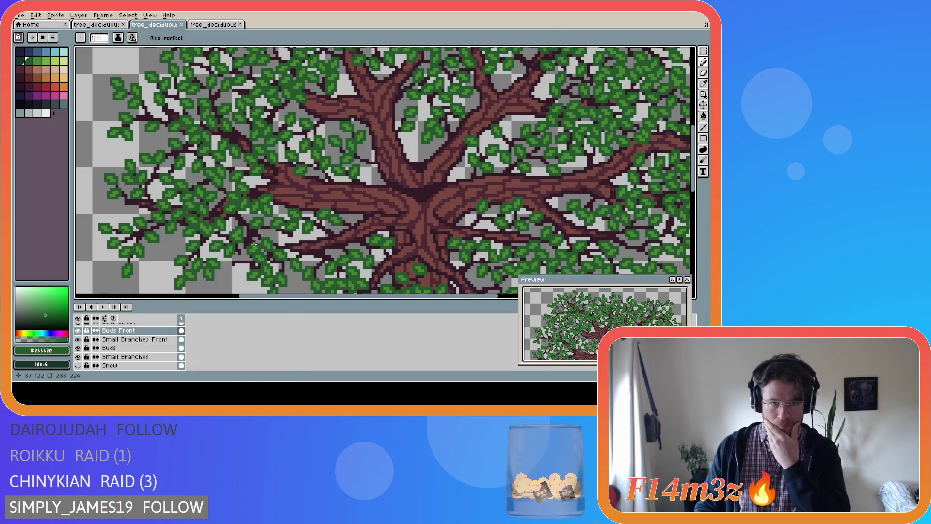
{"action": "scroll", "coordinate": [255, 244], "scroll_direction": "down", "scroll_amount": 4}
{"action": "scroll", "coordinate": [311, 269], "scroll_direction": "down", "scroll_amount": 1}
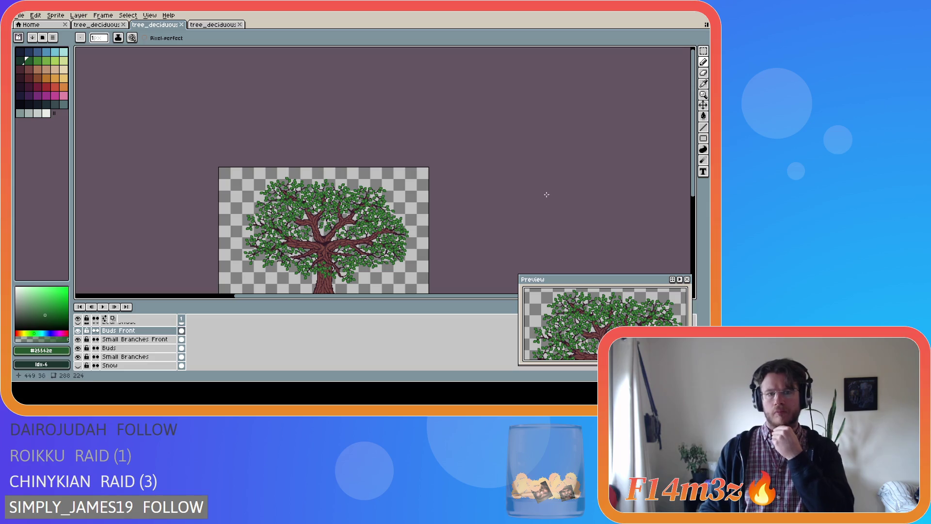
{"action": "left_click_drag", "start_coordinate": [693, 121], "coordinate": [693, 159]}
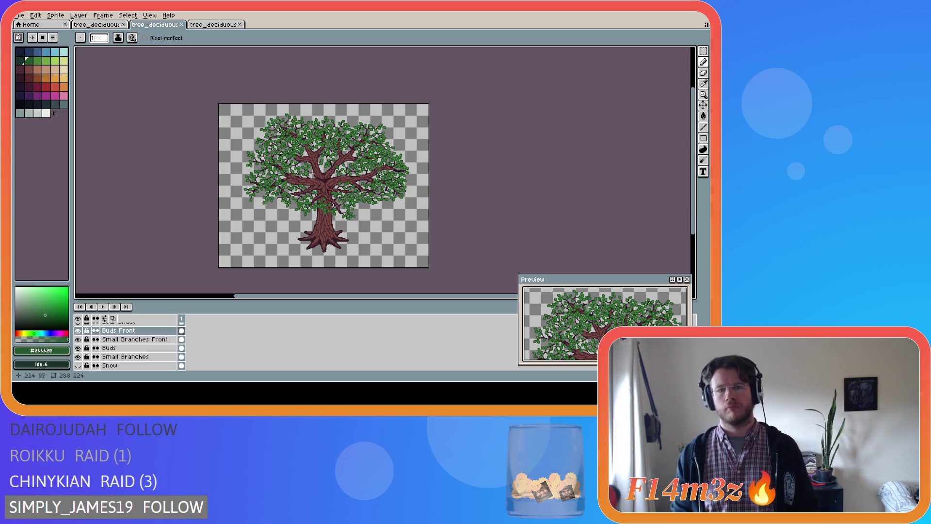
Save the sprite to tree_deciduous_medium_winter.ase with Ctrl+S.
{"action": "scroll", "coordinate": [346, 177], "scroll_direction": "up", "scroll_amount": 2}
{"action": "scroll", "coordinate": [319, 176], "scroll_direction": "down", "scroll_amount": 1}
{"action": "scroll", "coordinate": [318, 176], "scroll_direction": "up", "scroll_amount": 1}
{"action": "key", "text": "ctrl+s"}
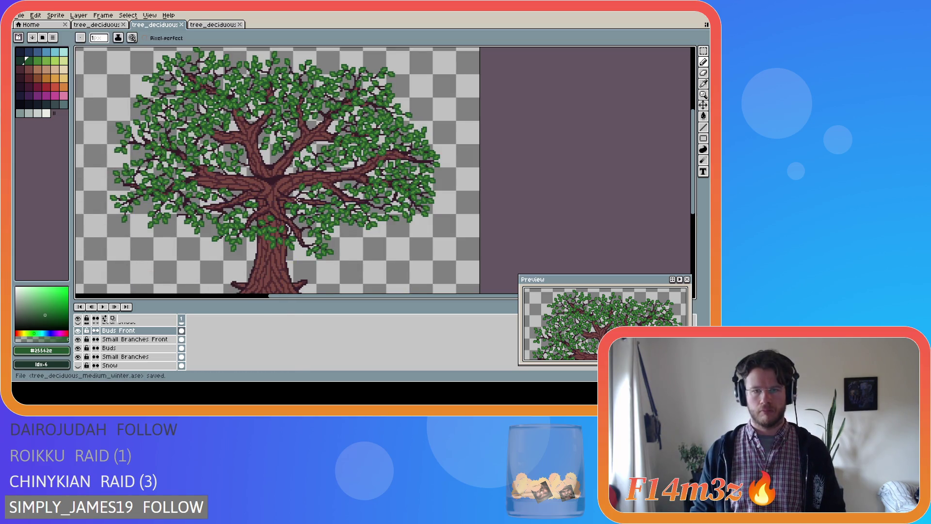
Zoom in and out to inspect the finished leafy canopy and brown trunk.
{"action": "scroll", "coordinate": [290, 199], "scroll_direction": "down", "scroll_amount": 1}
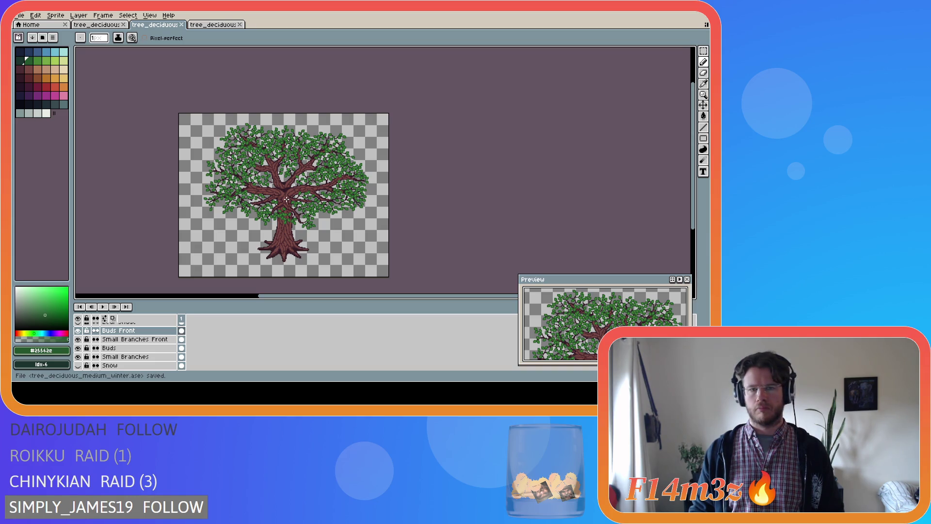
{"action": "scroll", "coordinate": [394, 176], "scroll_direction": "up", "scroll_amount": 3}
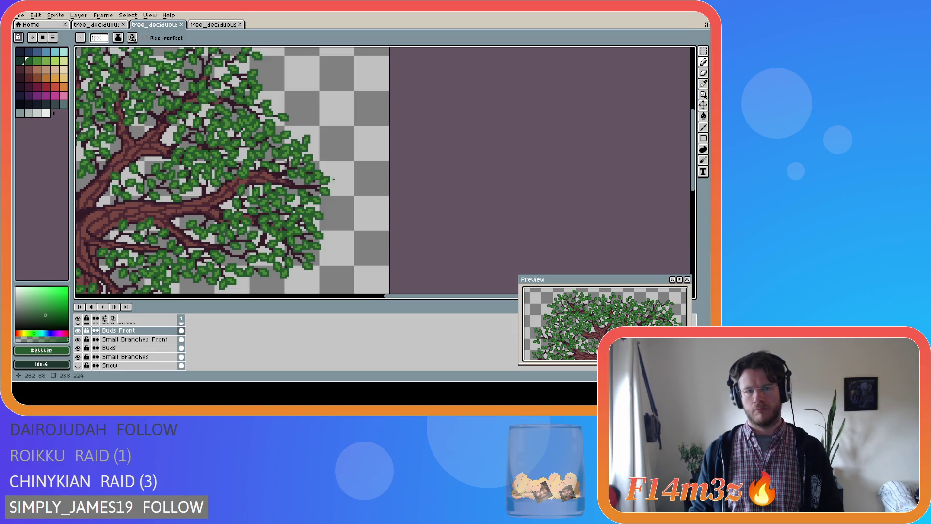
{"action": "scroll", "coordinate": [333, 180], "scroll_direction": "down", "scroll_amount": 2}
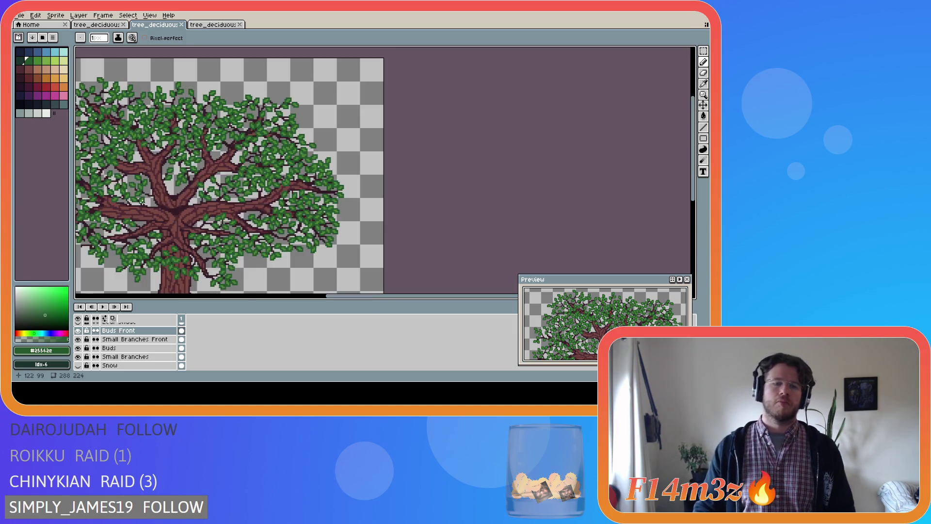
{"action": "scroll", "coordinate": [123, 196], "scroll_direction": "up", "scroll_amount": 1}
{"action": "scroll", "coordinate": [147, 209], "scroll_direction": "down", "scroll_amount": 1}
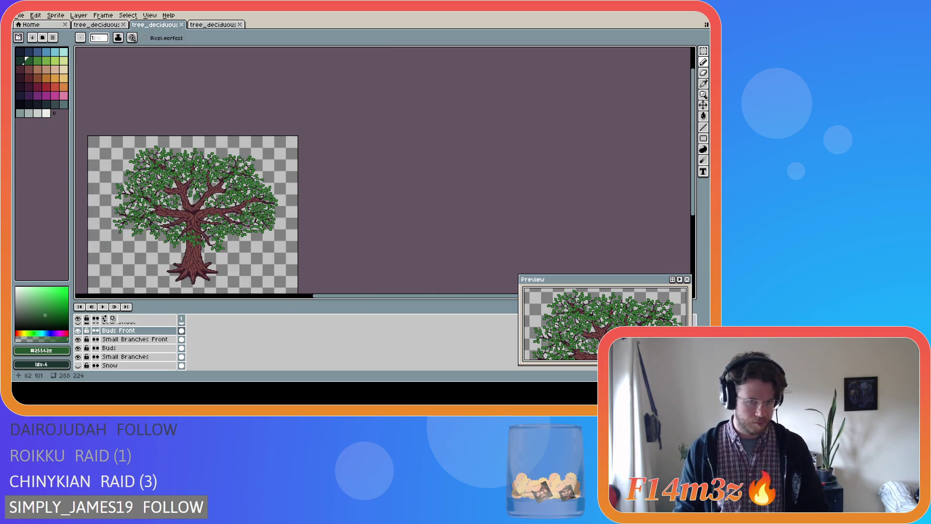
{"action": "scroll", "coordinate": [137, 213], "scroll_direction": "up", "scroll_amount": 1}
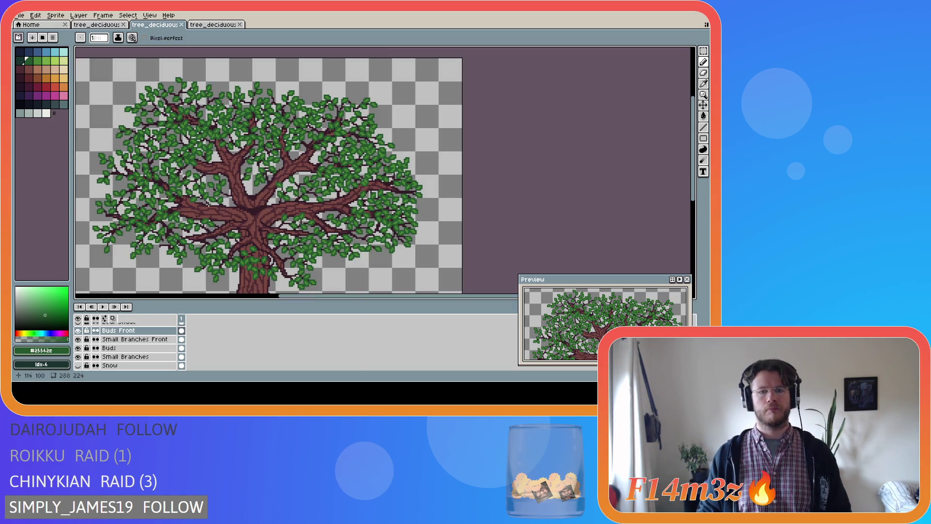
{"action": "scroll", "coordinate": [247, 206], "scroll_direction": "up", "scroll_amount": 1}
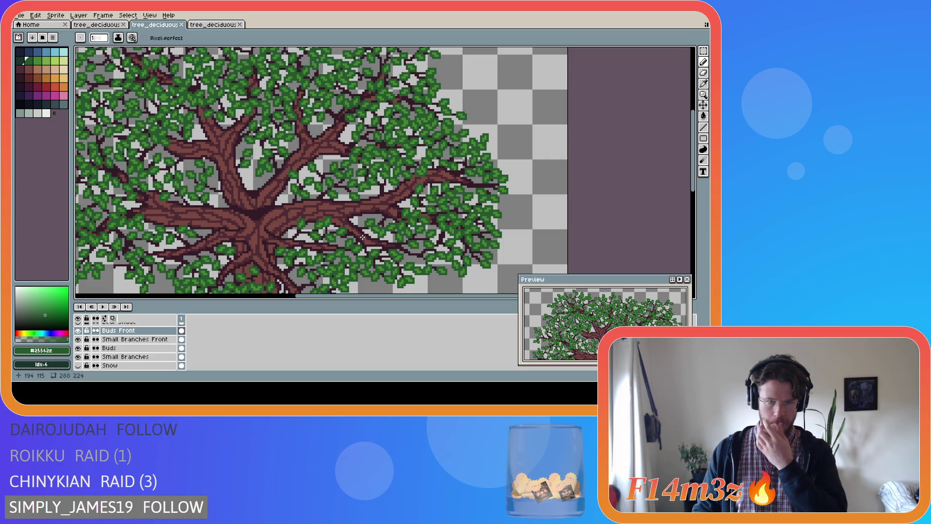
{"action": "scroll", "coordinate": [349, 234], "scroll_direction": "down", "scroll_amount": 1}
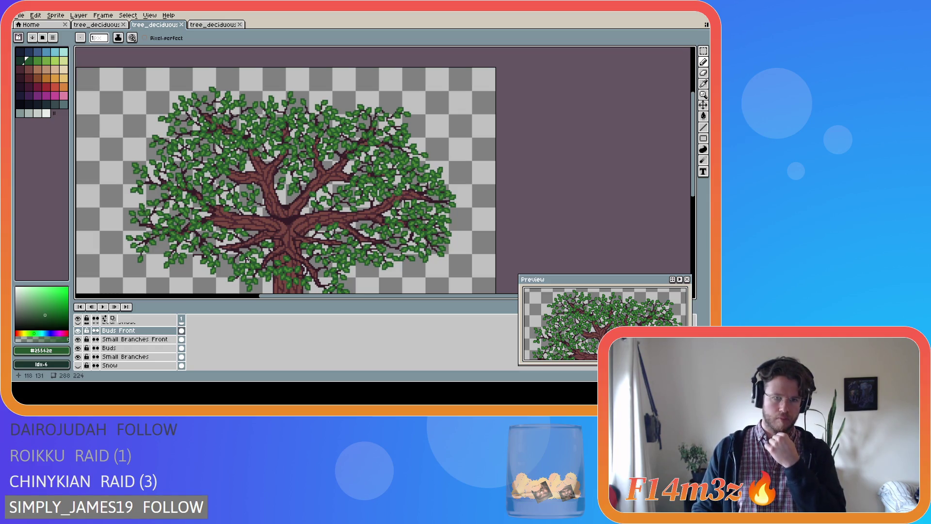
{"action": "scroll", "coordinate": [247, 259], "scroll_direction": "down", "scroll_amount": 1}
{"action": "scroll", "coordinate": [485, 194], "scroll_direction": "left", "scroll_amount": 2}
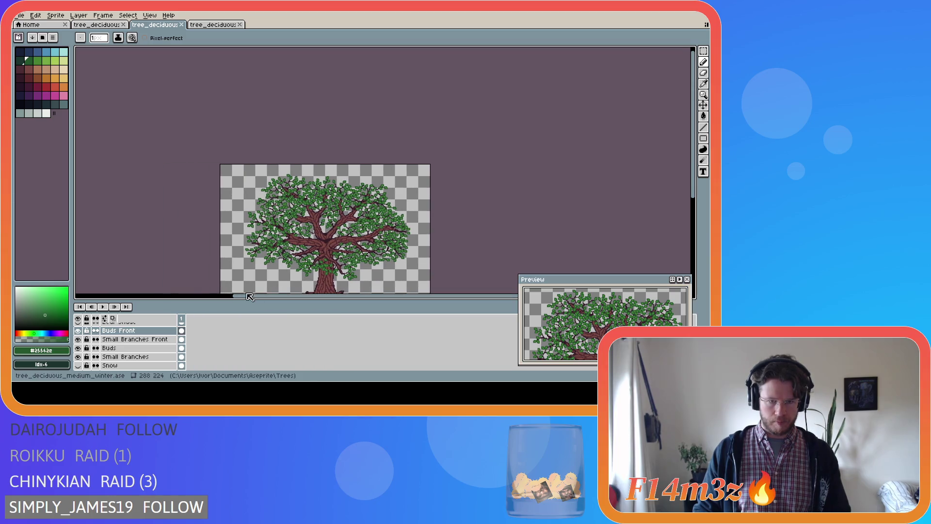
{"action": "scroll", "coordinate": [686, 208], "scroll_direction": "down", "scroll_amount": 2}
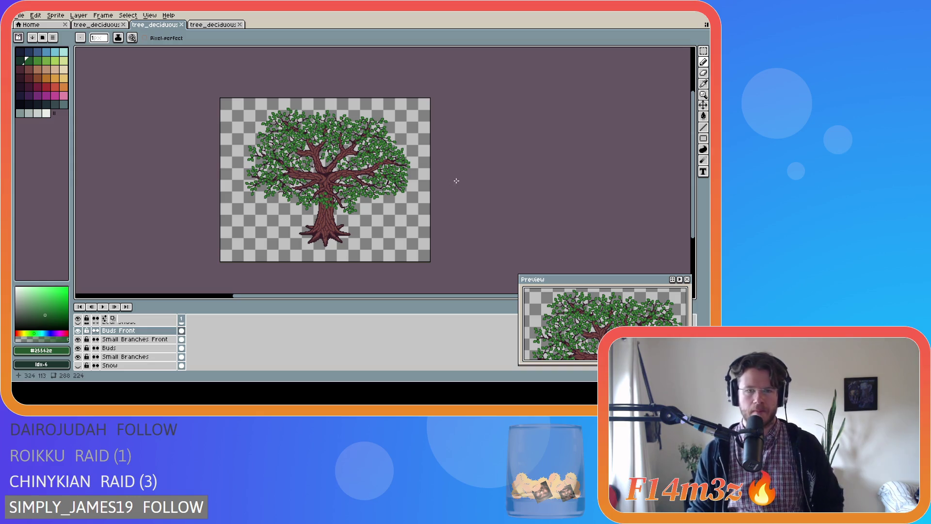
Zoom in on the tree and re-save tree_deciduous_medium_winter.ase.
{"action": "scroll", "coordinate": [478, 180], "scroll_direction": "up", "scroll_amount": 2}
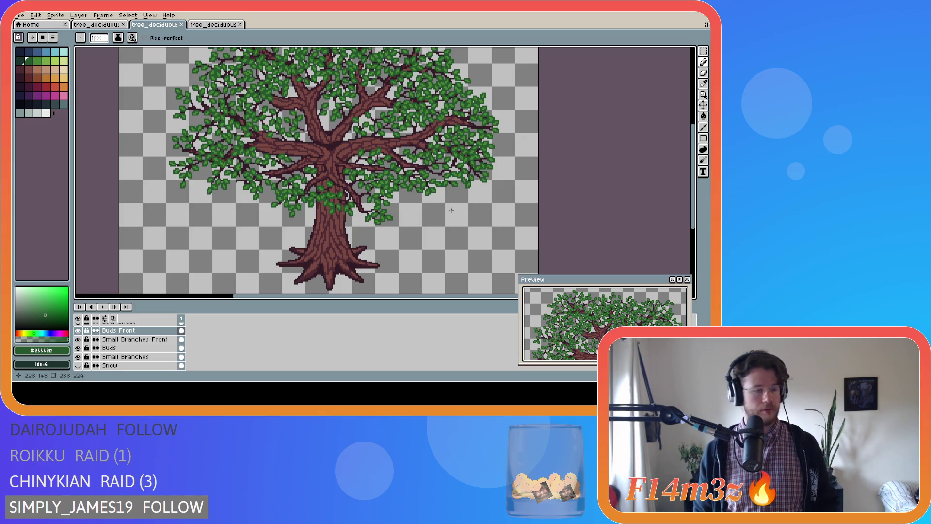
{"action": "key", "text": "ctrl+s"}
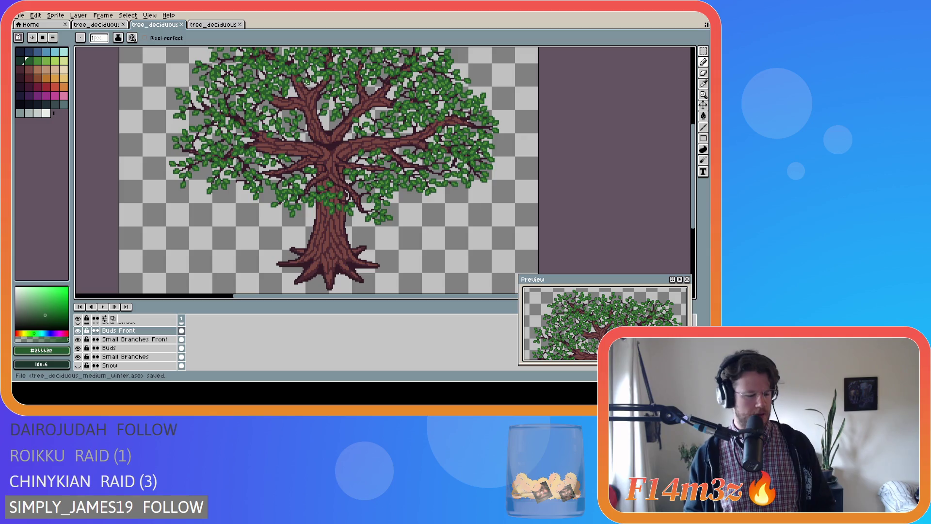
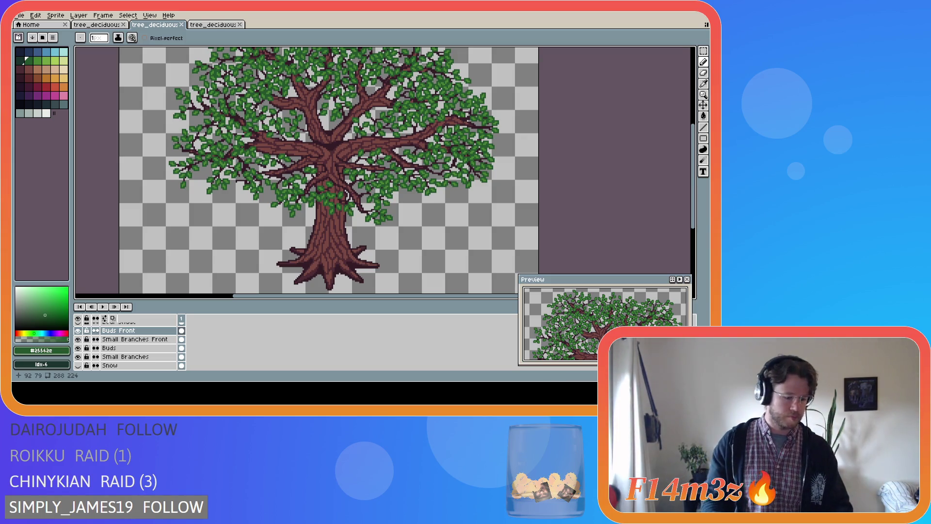
Zoom in on the right-hand branch and make Small Branches Front the active layer.
{"action": "key", "text": "i"}
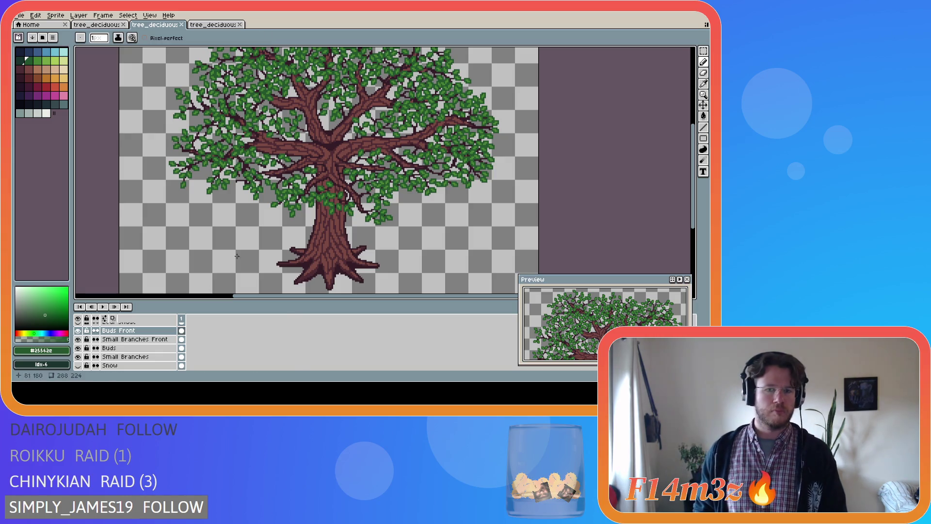
{"action": "scroll", "coordinate": [380, 163], "scroll_direction": "down", "scroll_amount": 2}
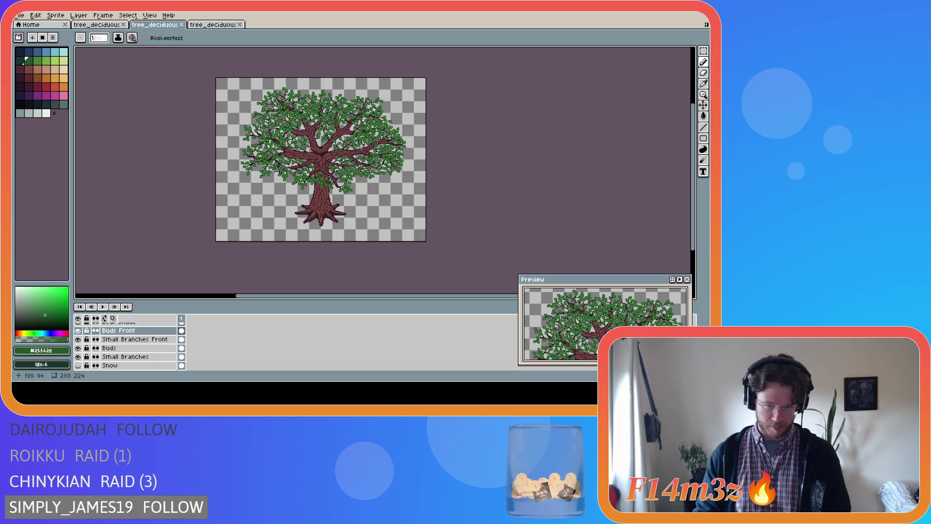
{"action": "scroll", "coordinate": [367, 144], "scroll_direction": "up", "scroll_amount": 1}
{"action": "scroll", "coordinate": [376, 146], "scroll_direction": "down", "scroll_amount": 1}
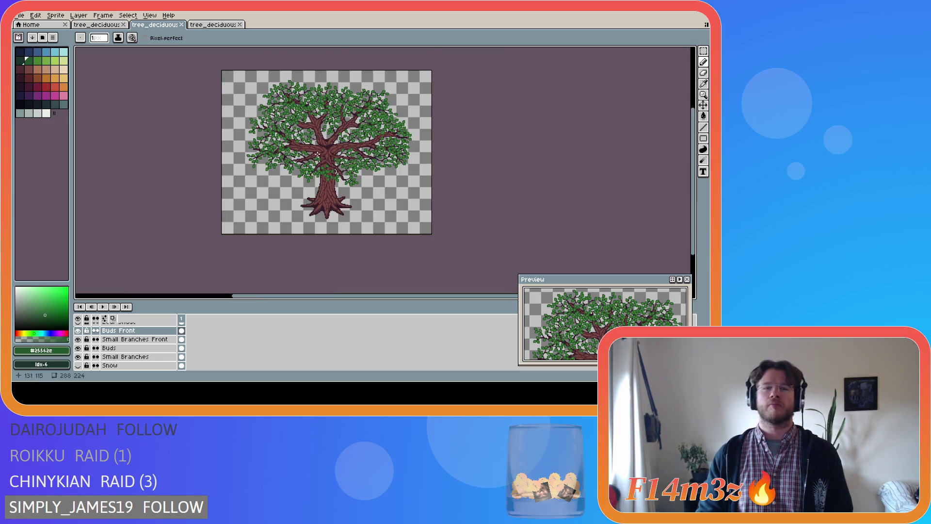
{"action": "scroll", "coordinate": [317, 156], "scroll_direction": "up", "scroll_amount": 2}
{"action": "scroll", "coordinate": [310, 174], "scroll_direction": "up", "scroll_amount": 1}
{"action": "scroll", "coordinate": [310, 175], "scroll_direction": "down", "scroll_amount": 1}
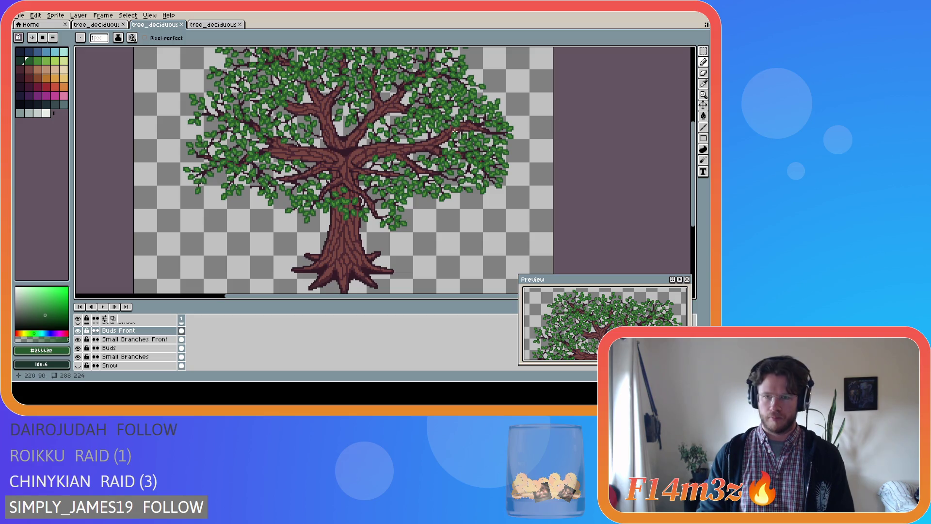
{"action": "scroll", "coordinate": [468, 129], "scroll_direction": "up", "scroll_amount": 1}
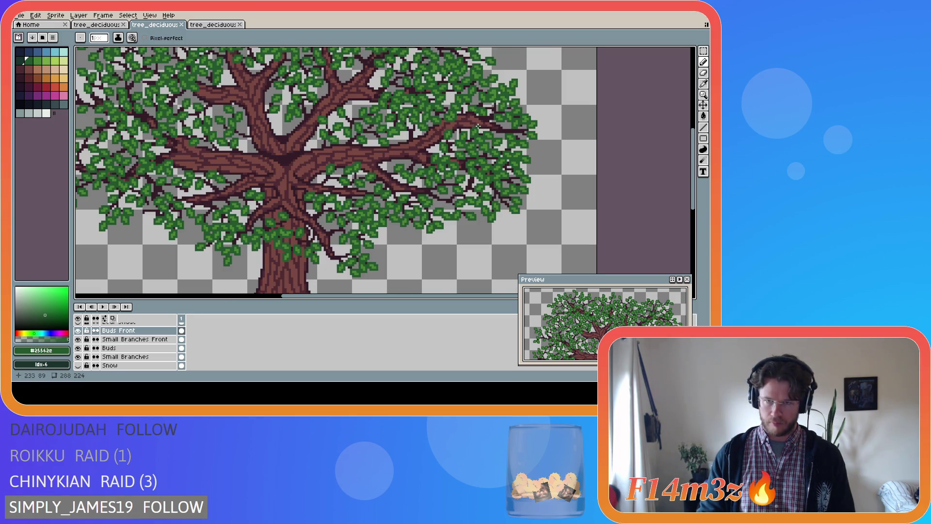
{"action": "scroll", "coordinate": [476, 125], "scroll_direction": "down", "scroll_amount": 1}
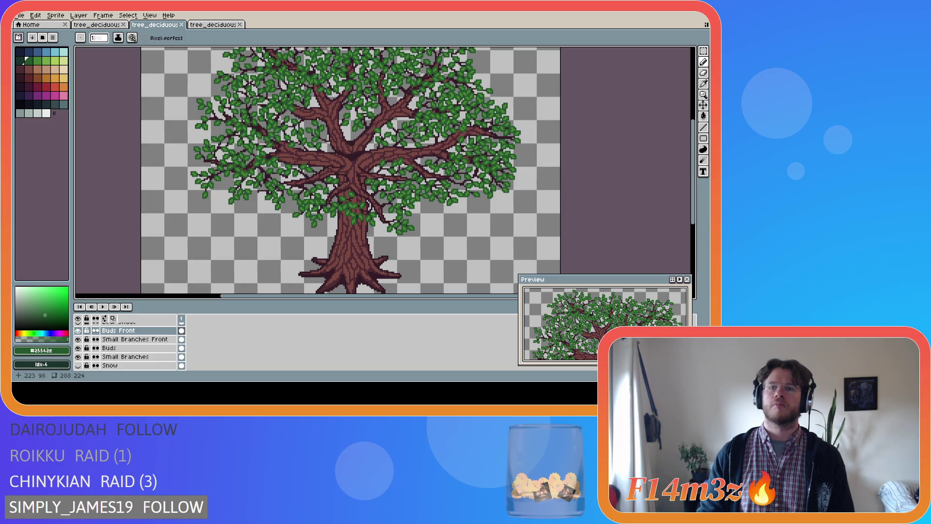
{"action": "scroll", "coordinate": [468, 140], "scroll_direction": "up", "scroll_amount": 1}
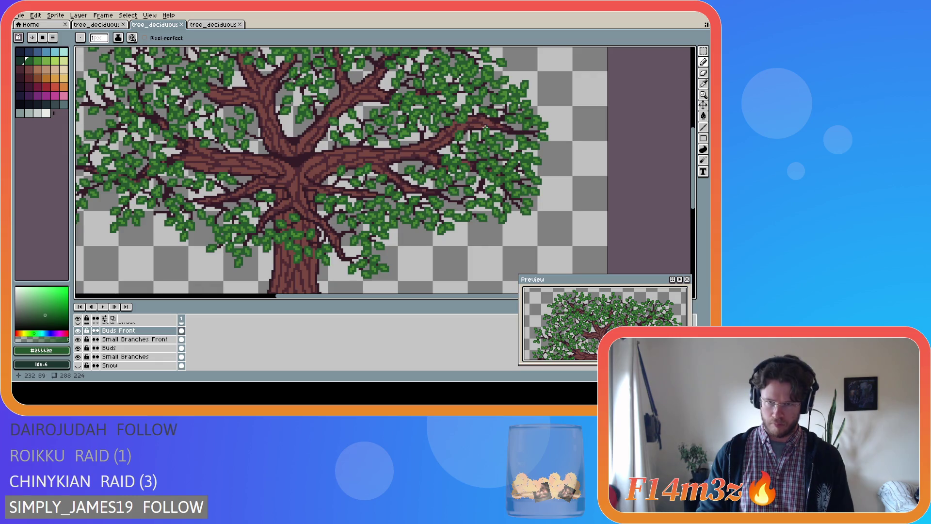
{"action": "scroll", "coordinate": [468, 125], "scroll_direction": "up", "scroll_amount": 1}
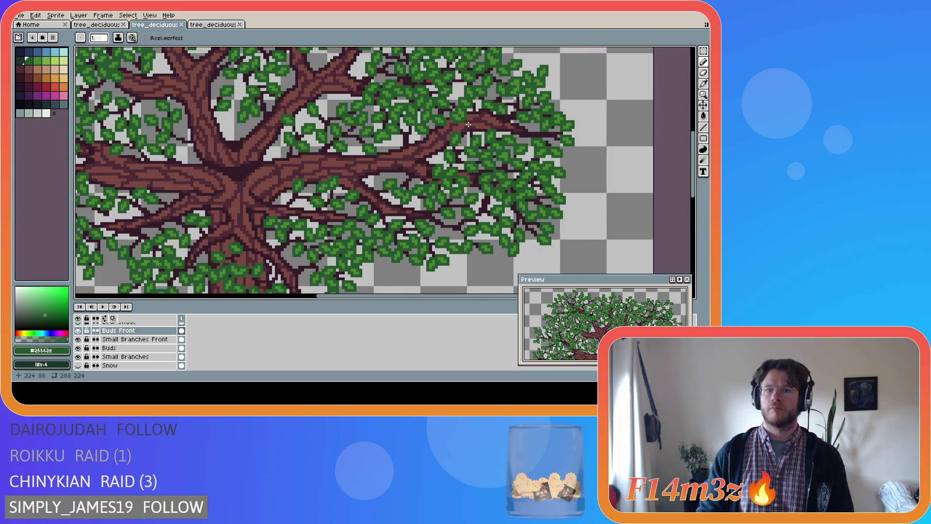
{"action": "left_click", "coordinate": [153, 339]}
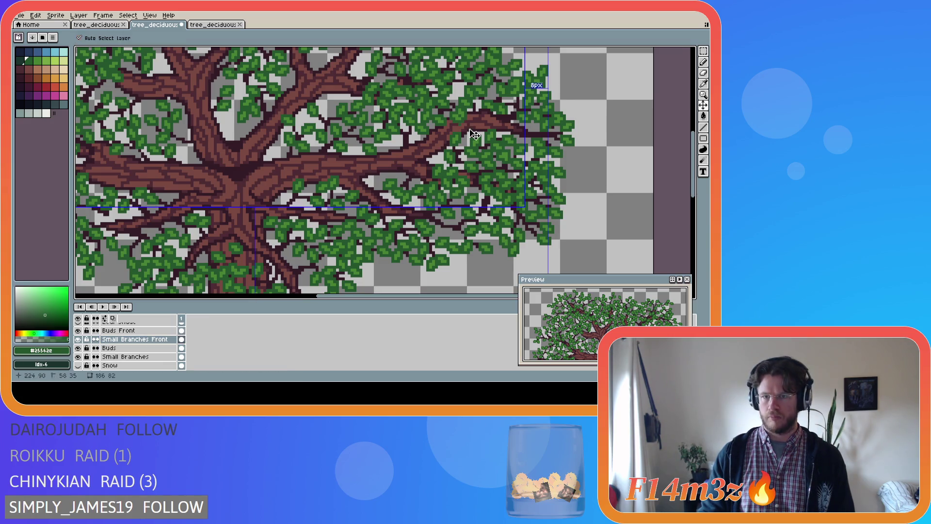
Sample the dark brown and draw a thin twig extending rightward from the branch tip.
{"action": "key", "text": "alt"}
{"action": "left_click", "coordinate": [467, 130], "text": "alt"}
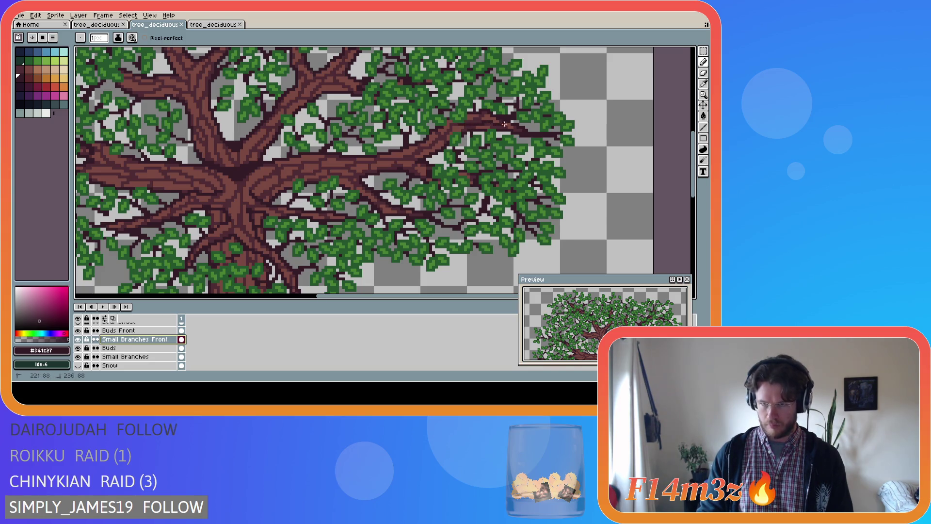
{"action": "left_click_drag", "start_coordinate": [461, 126], "coordinate": [523, 128]}
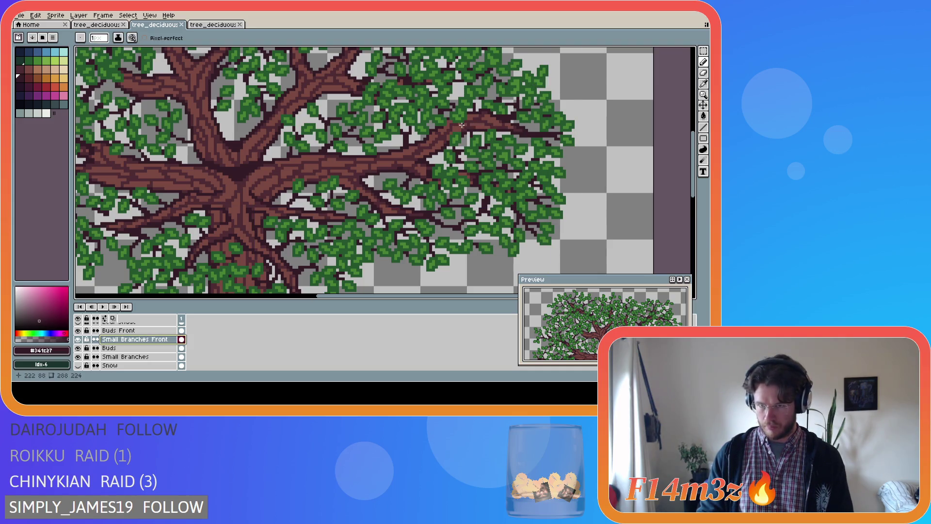
{"action": "left_click_drag", "start_coordinate": [461, 125], "coordinate": [533, 132]}
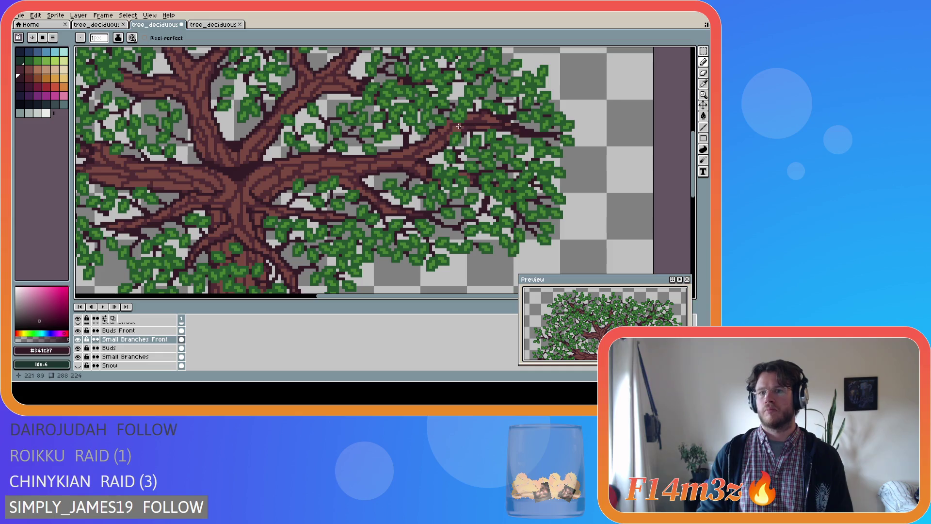
{"action": "left_click_drag", "start_coordinate": [459, 126], "coordinate": [484, 119]}
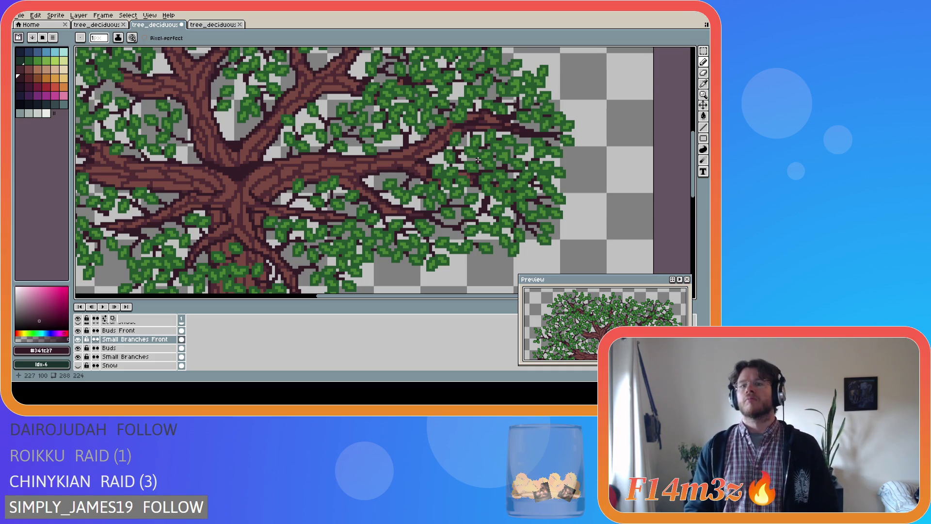
Hide the main Tree layer so the small branches show on their own.
{"action": "scroll", "coordinate": [97, 349], "scroll_direction": "down", "scroll_amount": 3}
{"action": "left_click", "coordinate": [78, 358]}
{"action": "left_click", "coordinate": [78, 357]}
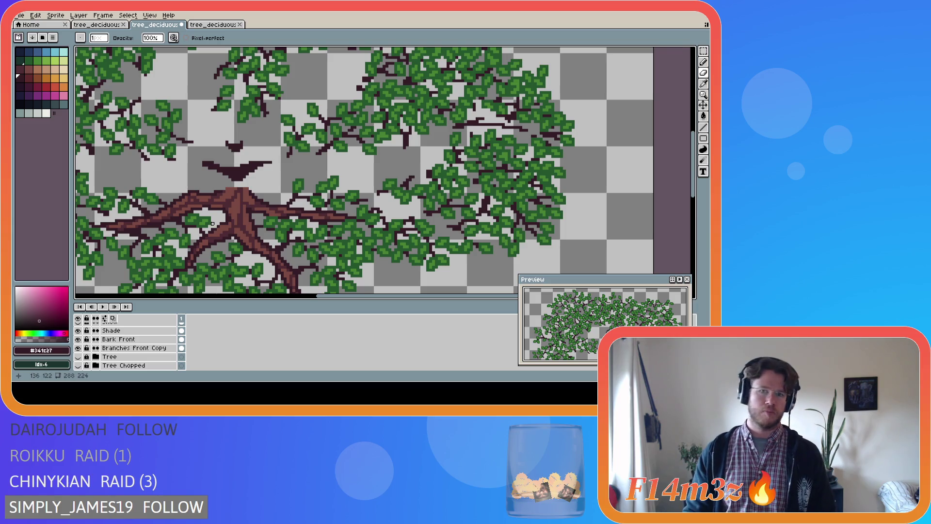
{"action": "scroll", "coordinate": [113, 358], "scroll_direction": "up", "scroll_amount": 5}
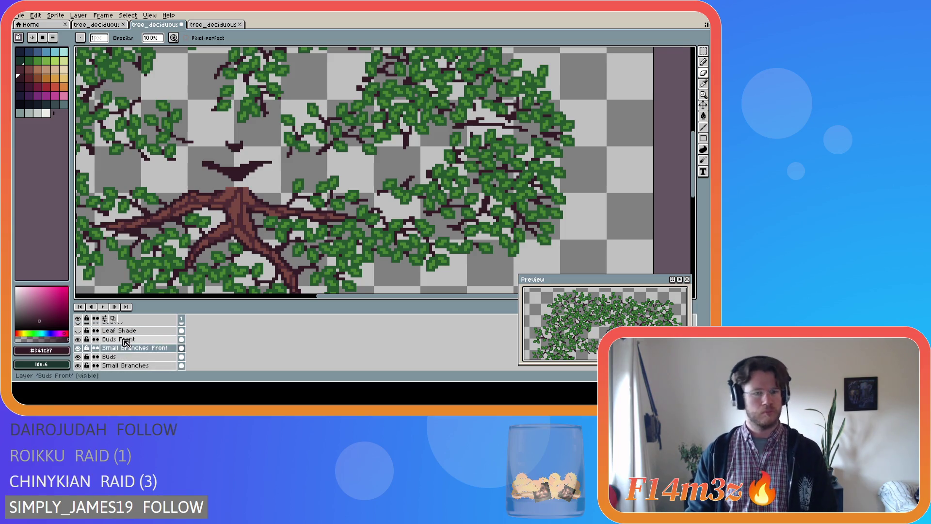
Sample the light leaf green from the canvas for drawing buds.
{"action": "key", "text": "i"}
{"action": "left_click", "coordinate": [489, 137]}
{"action": "key", "text": "b"}
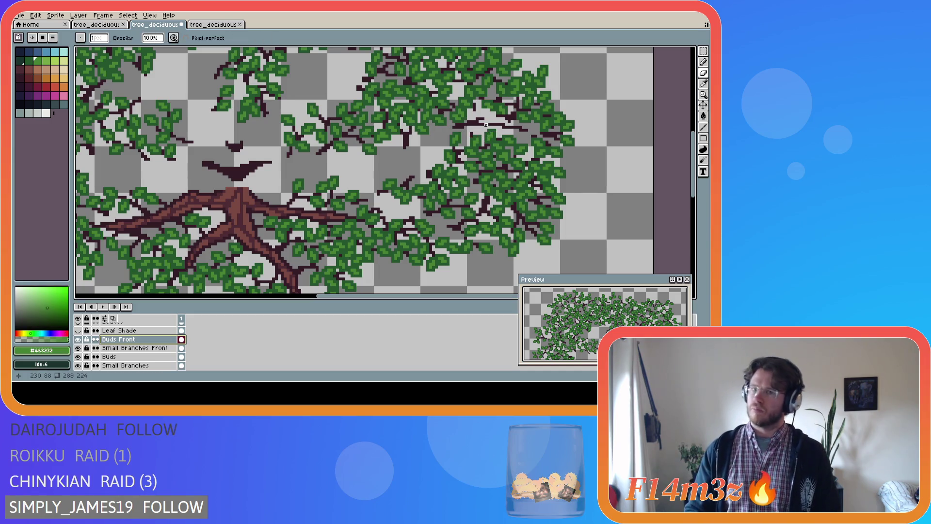
{"action": "scroll", "coordinate": [486, 110], "scroll_direction": "up", "scroll_amount": 1}
{"action": "key", "text": "b"}
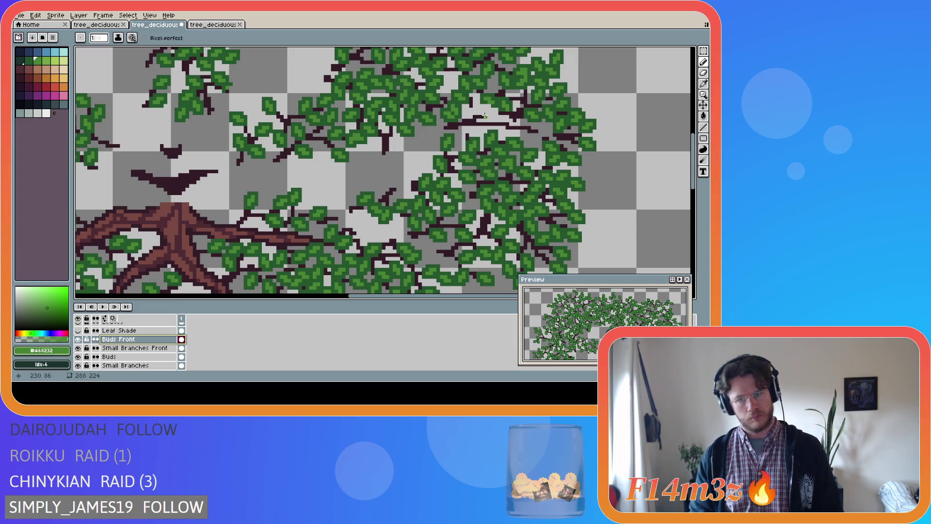
Place three light green bud pixels along the upper right twigs.
{"action": "left_click", "coordinate": [489, 114]}
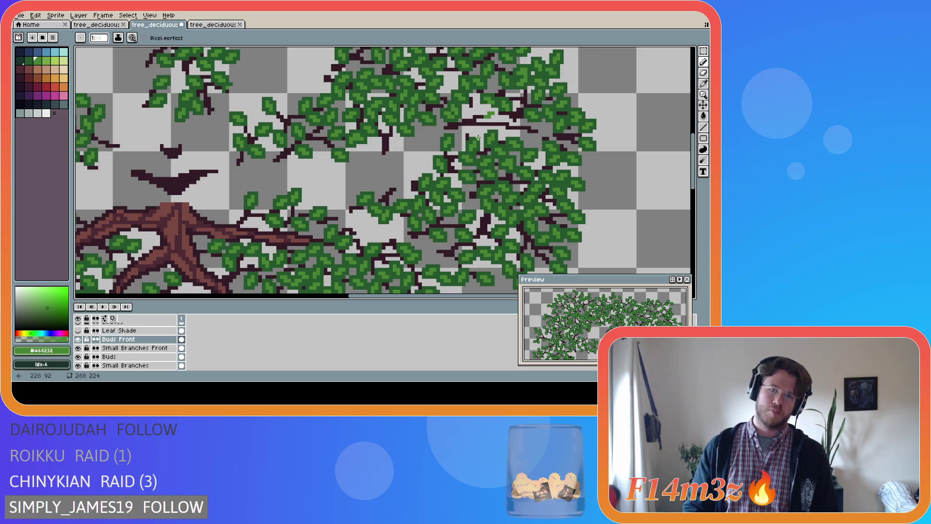
{"action": "key", "text": "v"}
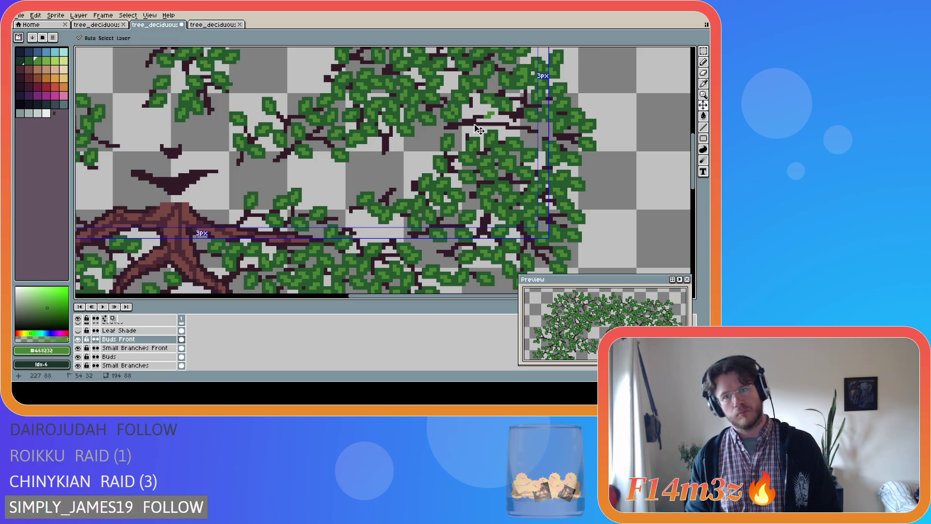
{"action": "key", "text": "b"}
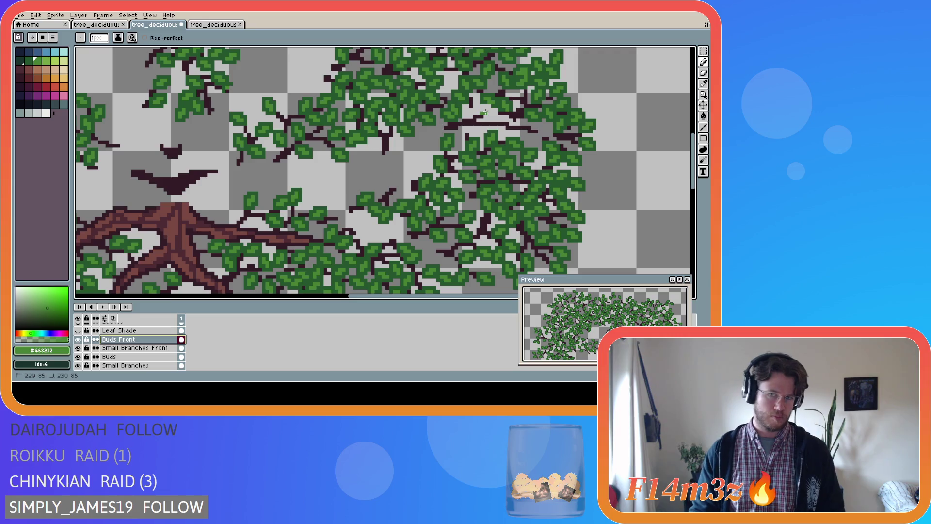
{"action": "left_click", "coordinate": [485, 111]}
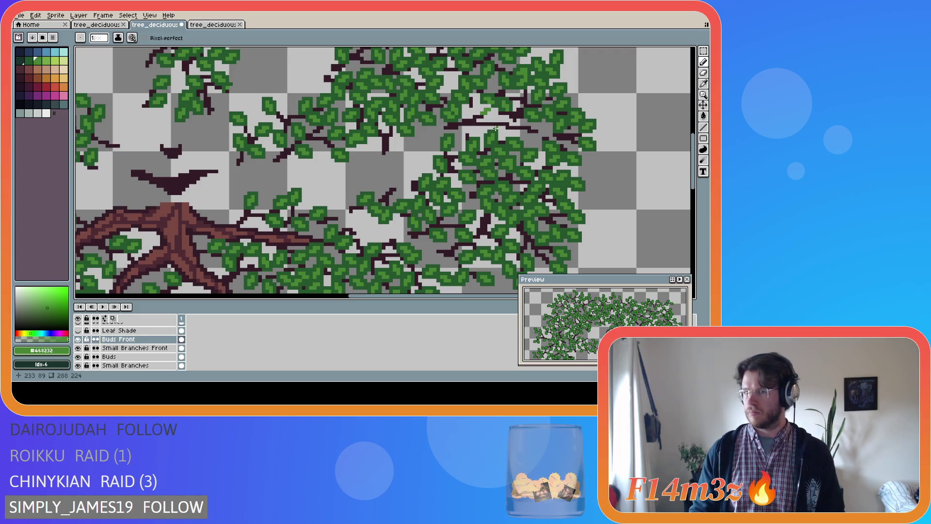
{"action": "left_click", "coordinate": [541, 137]}
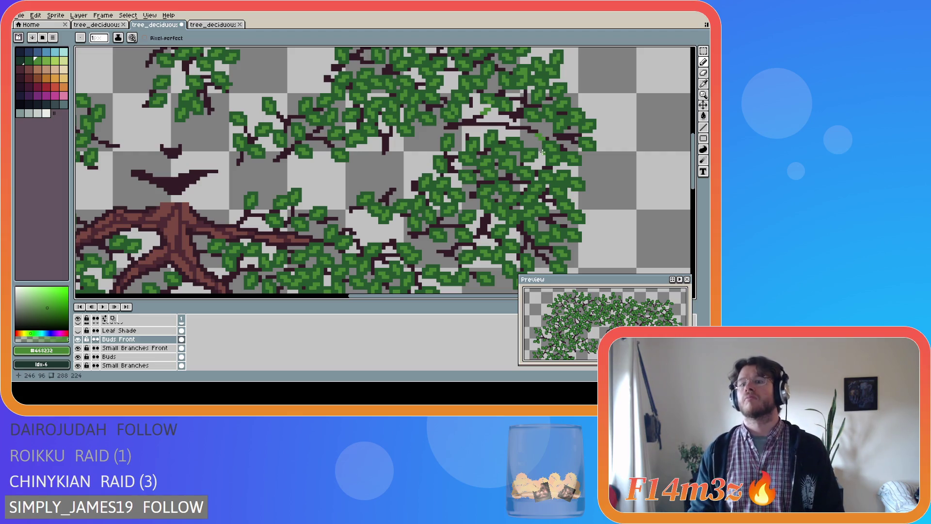
{"action": "key", "text": "ctrl"}
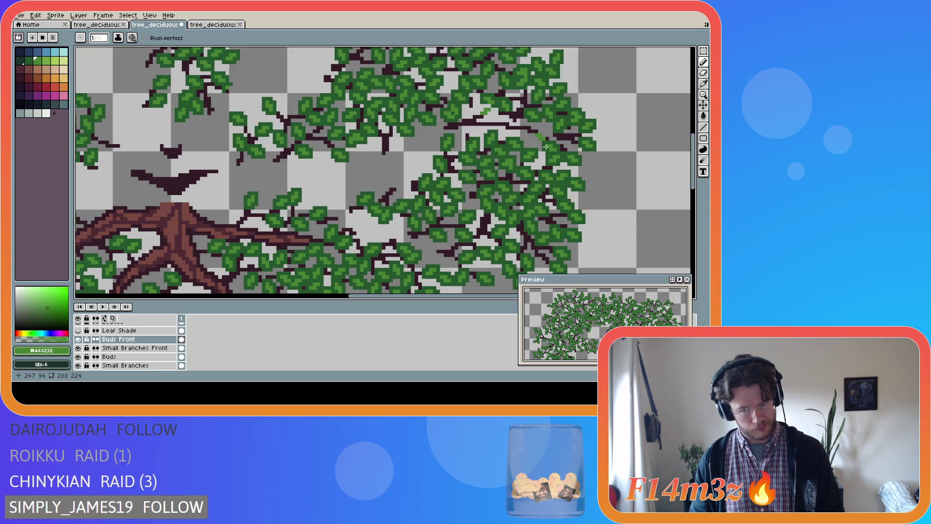
{"action": "scroll", "coordinate": [126, 346], "scroll_direction": "down", "scroll_amount": 4}
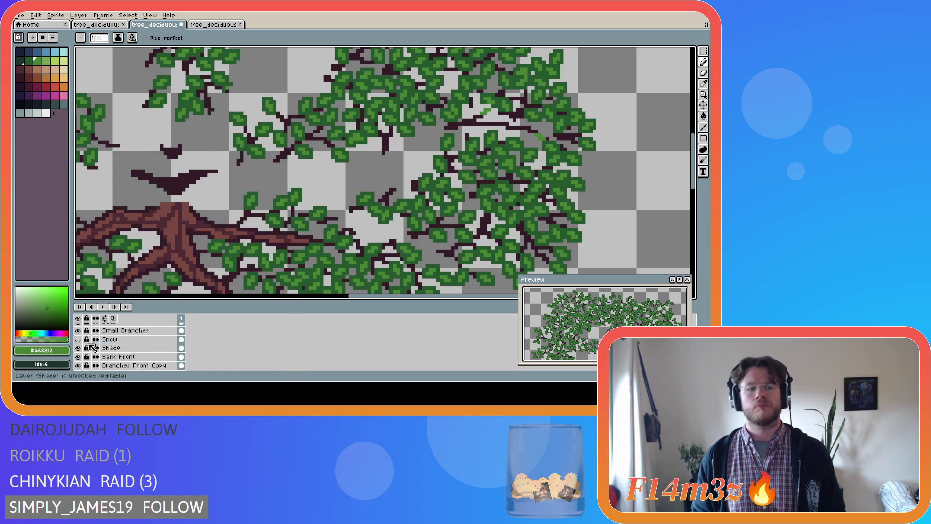
Compare with the trunk by toggling the Tree layer, leave it hidden, and dab another bud.
{"action": "left_click", "coordinate": [78, 365]}
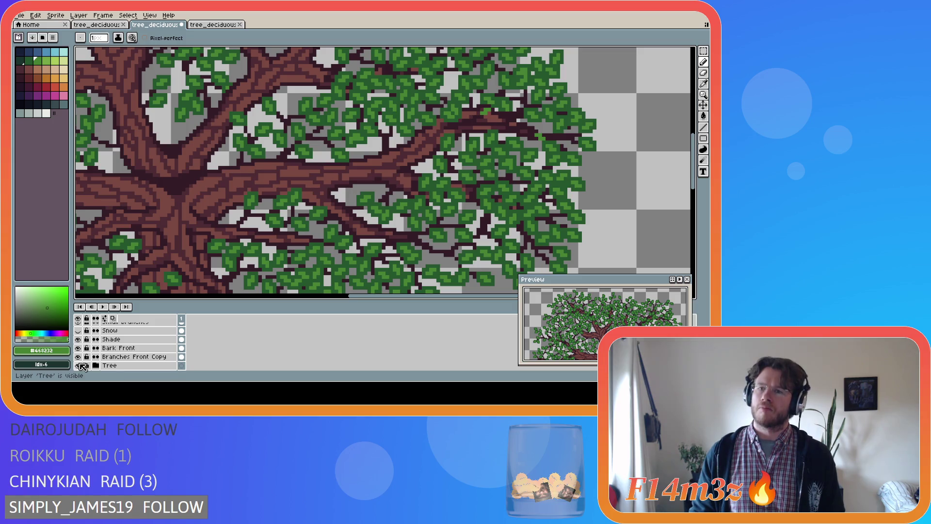
{"action": "left_click", "coordinate": [79, 365]}
{"action": "left_click", "coordinate": [79, 365]}
{"action": "left_click", "coordinate": [79, 365]}
{"action": "left_click", "coordinate": [79, 365]}
{"action": "left_click", "coordinate": [79, 365]}
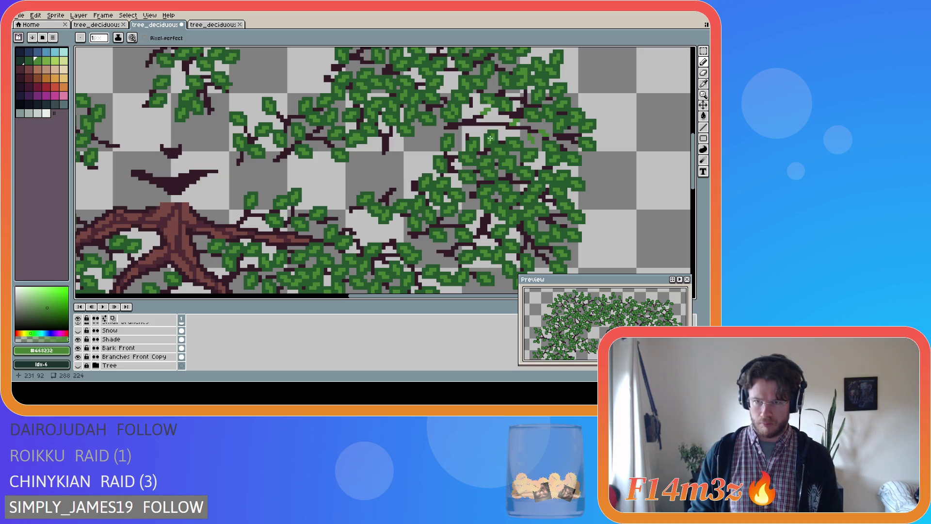
{"action": "left_click_drag", "start_coordinate": [476, 128], "coordinate": [474, 127]}
{"action": "left_click", "coordinate": [474, 128]}
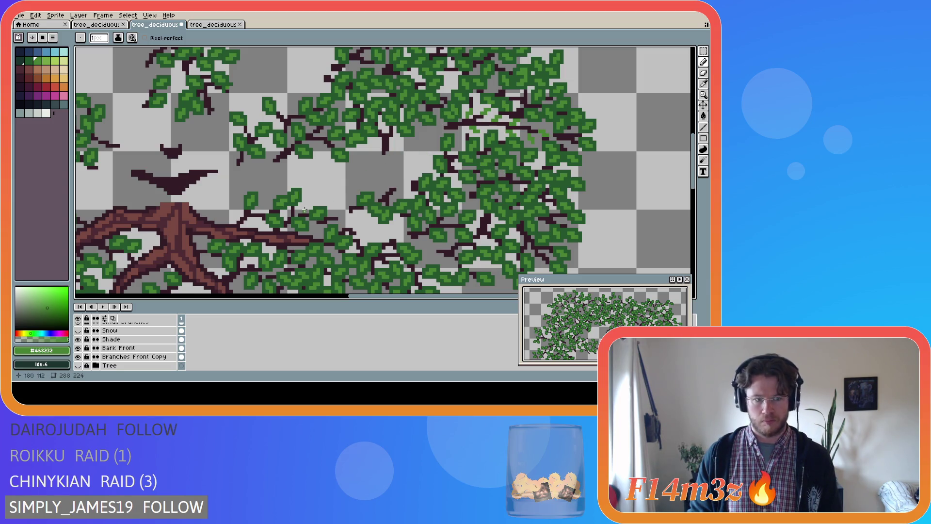
Sample the dark green #25542e and paint bud pixels among the right-hand leaf clusters.
{"action": "scroll", "coordinate": [101, 349], "scroll_direction": "up", "scroll_amount": 3}
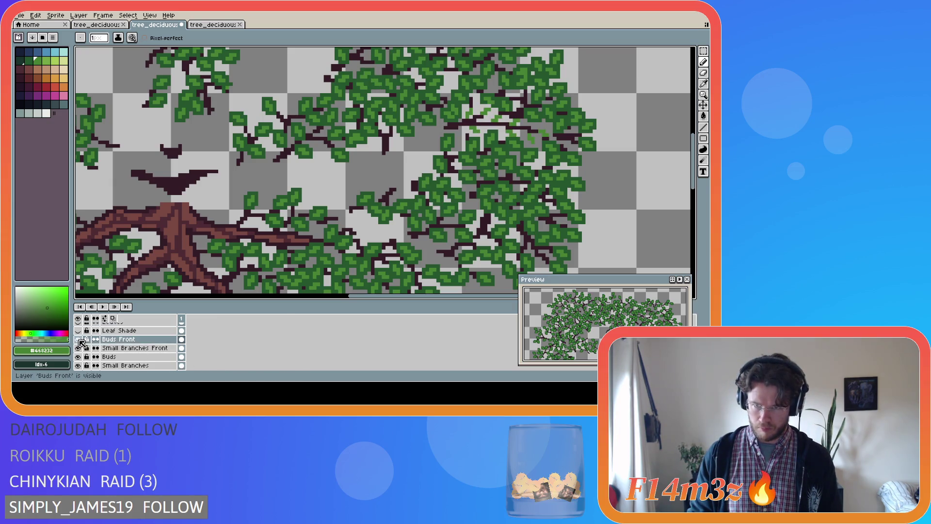
{"action": "left_click", "coordinate": [460, 113], "text": "alt"}
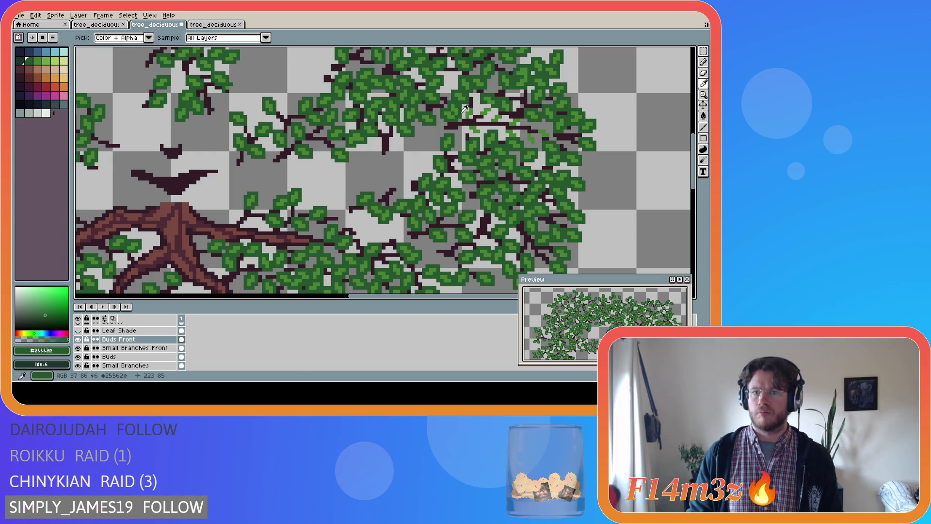
{"action": "scroll", "coordinate": [460, 113], "scroll_direction": "up", "scroll_amount": 1}
{"action": "mouse_move", "coordinate": [471, 102]}
{"action": "left_mouse_down"}
{"action": "mouse_move", "coordinate": [483, 114]}
{"action": "mouse_move", "coordinate": [477, 121]}
{"action": "mouse_move", "coordinate": [504, 117]}
{"action": "mouse_move", "coordinate": [512, 104]}
{"action": "mouse_move", "coordinate": [499, 101]}
{"action": "mouse_move", "coordinate": [494, 111]}
{"action": "mouse_move", "coordinate": [525, 124]}
{"action": "mouse_move", "coordinate": [528, 111]}
{"action": "mouse_move", "coordinate": [517, 112]}
{"action": "mouse_move", "coordinate": [537, 134]}
{"action": "mouse_move", "coordinate": [558, 123]}
{"action": "mouse_move", "coordinate": [536, 123]}
{"action": "left_mouse_up"}
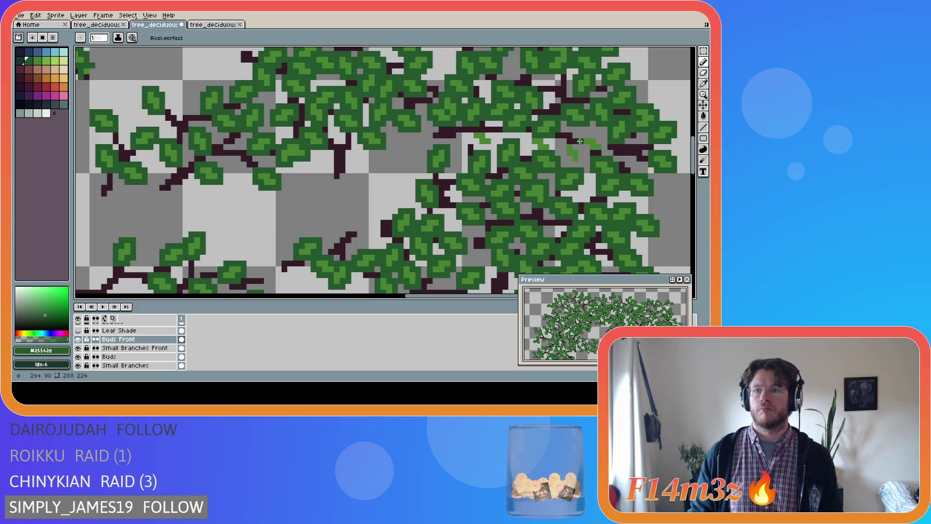
{"action": "left_click_drag", "start_coordinate": [602, 152], "coordinate": [583, 137]}
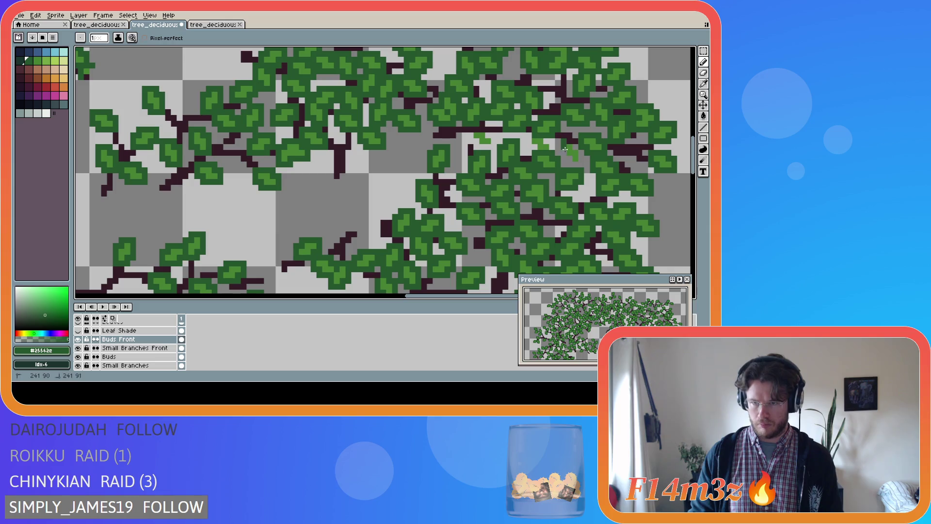
{"action": "mouse_move", "coordinate": [579, 152]}
{"action": "left_mouse_down"}
{"action": "mouse_move", "coordinate": [576, 141]}
{"action": "mouse_move", "coordinate": [557, 145]}
{"action": "left_mouse_up"}
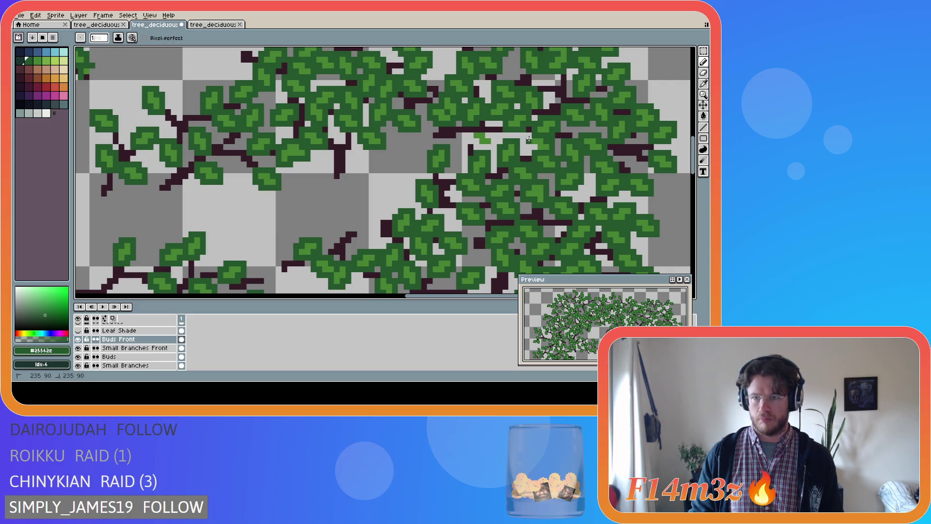
{"action": "mouse_move", "coordinate": [481, 144]}
{"action": "left_mouse_down"}
{"action": "mouse_move", "coordinate": [492, 137]}
{"action": "mouse_move", "coordinate": [473, 135]}
{"action": "left_mouse_up"}
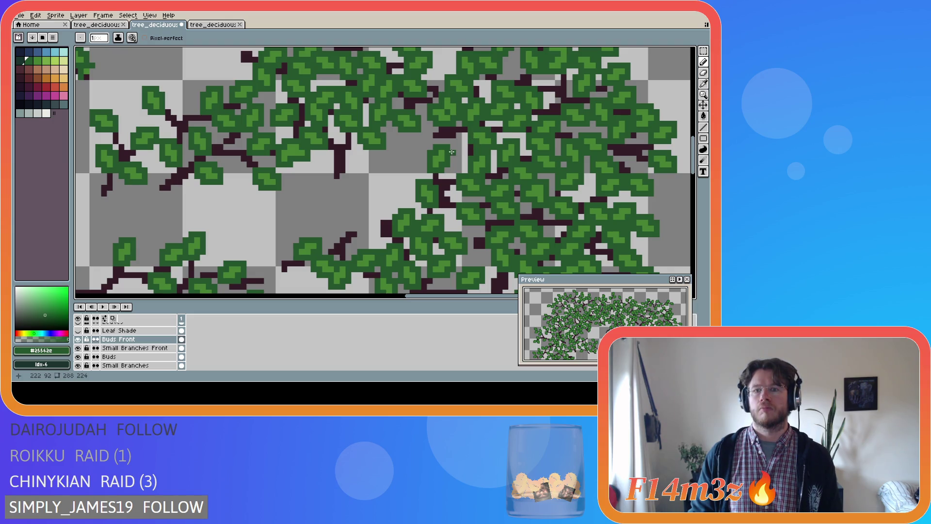
Show the Tree layer again and zoom out to check the whole tree.
{"action": "scroll", "coordinate": [316, 227], "scroll_direction": "down", "scroll_amount": 2}
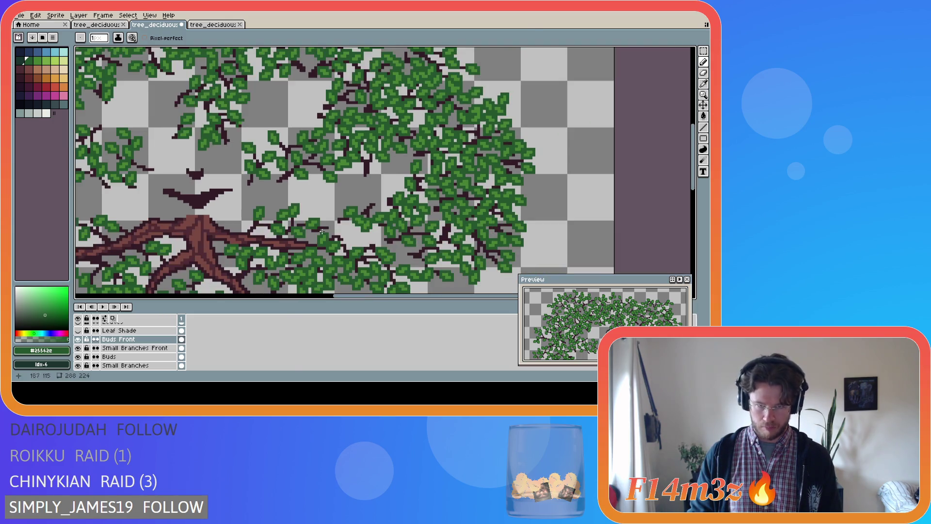
{"action": "scroll", "coordinate": [95, 341], "scroll_direction": "up", "scroll_amount": 1}
{"action": "scroll", "coordinate": [96, 341], "scroll_direction": "up", "scroll_amount": 1}
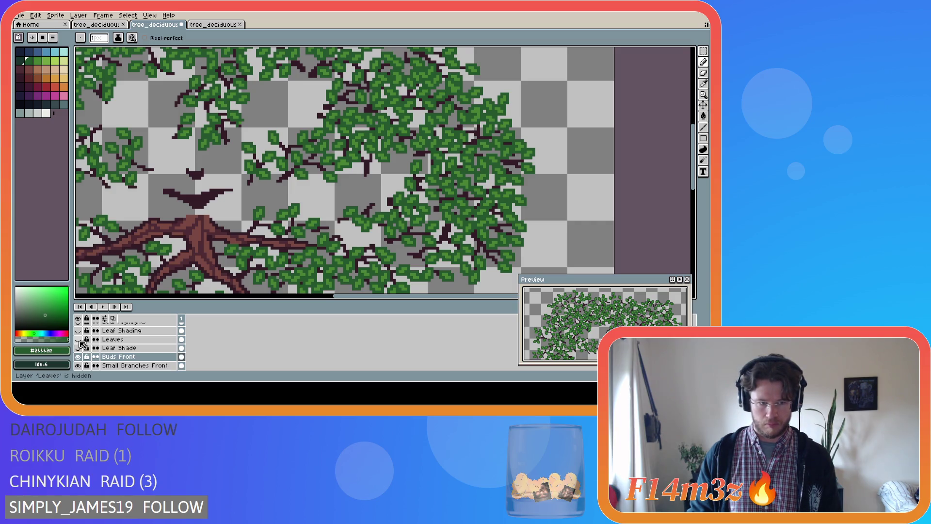
{"action": "scroll", "coordinate": [90, 348], "scroll_direction": "up", "scroll_amount": 1}
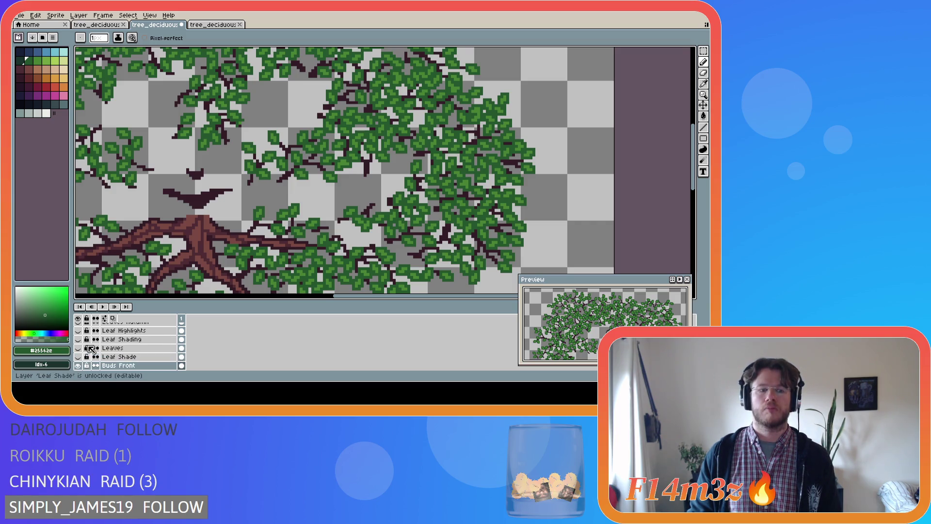
{"action": "scroll", "coordinate": [90, 348], "scroll_direction": "down", "scroll_amount": 6}
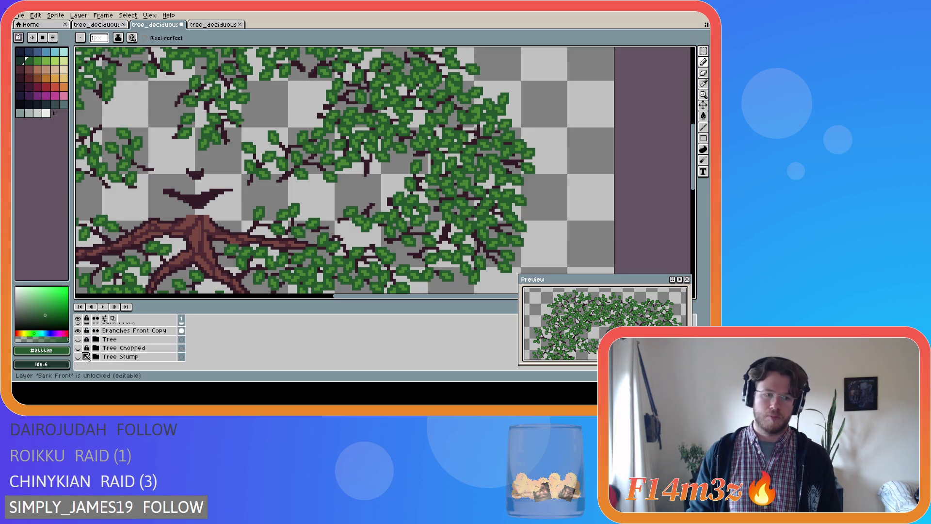
{"action": "left_click", "coordinate": [78, 340]}
{"action": "scroll", "coordinate": [236, 232], "scroll_direction": "down", "scroll_amount": 2}
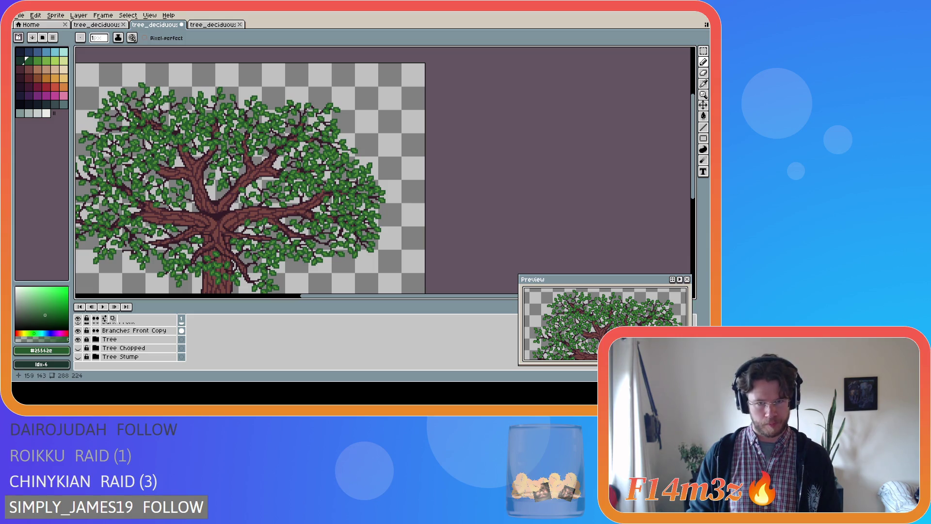
{"action": "left_click_drag", "start_coordinate": [380, 297], "coordinate": [323, 295]}
Save the tree sprite with Ctrl+S and select the Small Branches Front layer.
{"action": "key", "text": "ctrl+s"}
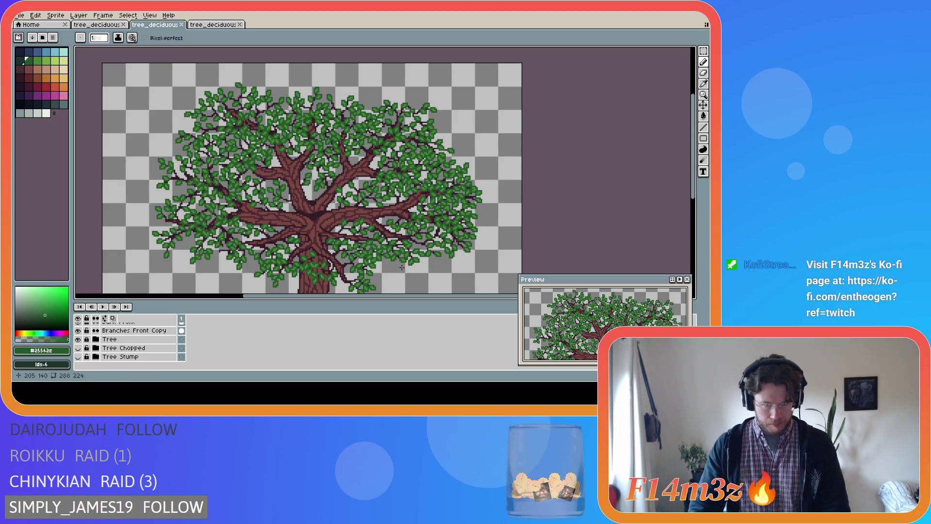
{"action": "scroll", "coordinate": [338, 265], "scroll_direction": "down", "scroll_amount": 2}
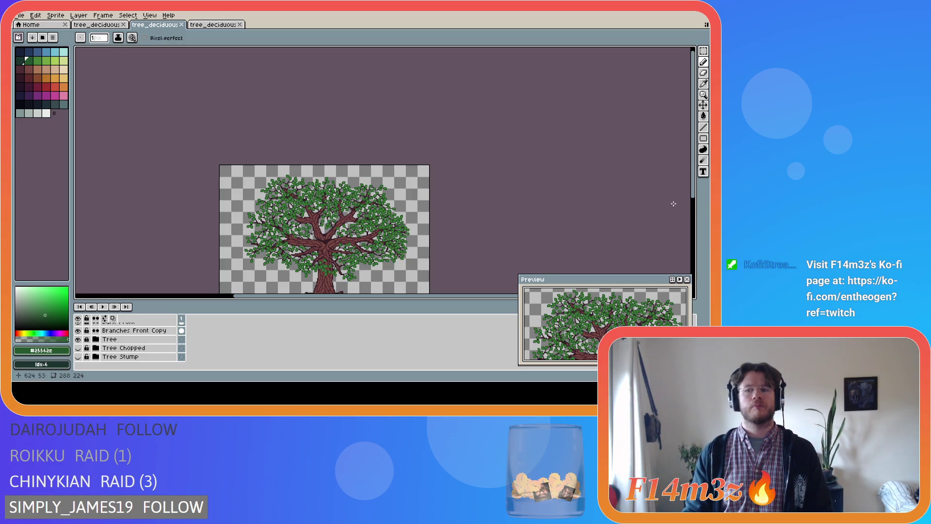
{"action": "left_click_drag", "start_coordinate": [693, 197], "coordinate": [695, 228]}
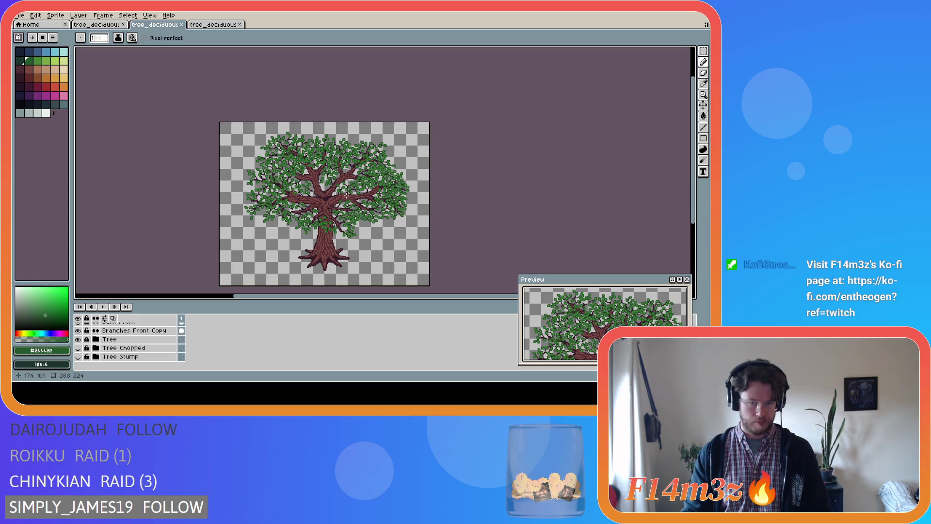
{"action": "scroll", "coordinate": [347, 197], "scroll_direction": "up", "scroll_amount": 2}
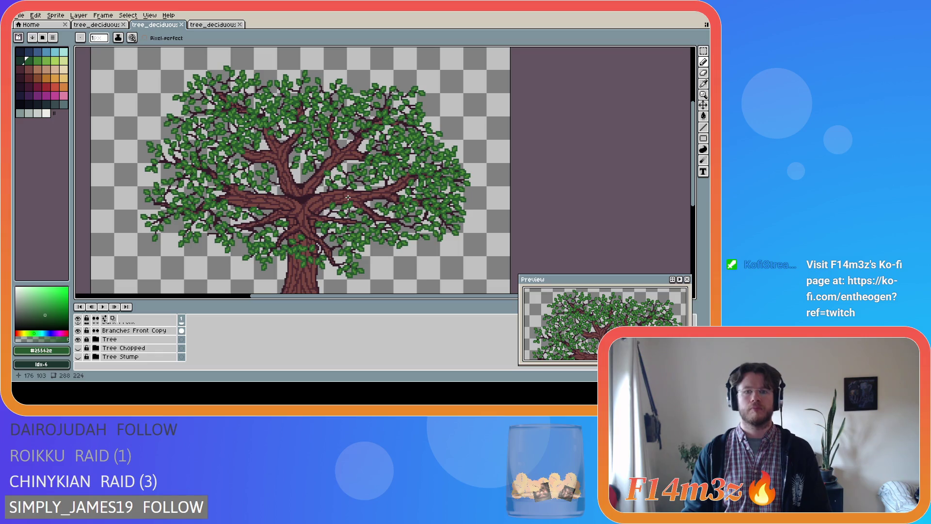
{"action": "scroll", "coordinate": [346, 198], "scroll_direction": "down", "scroll_amount": 2}
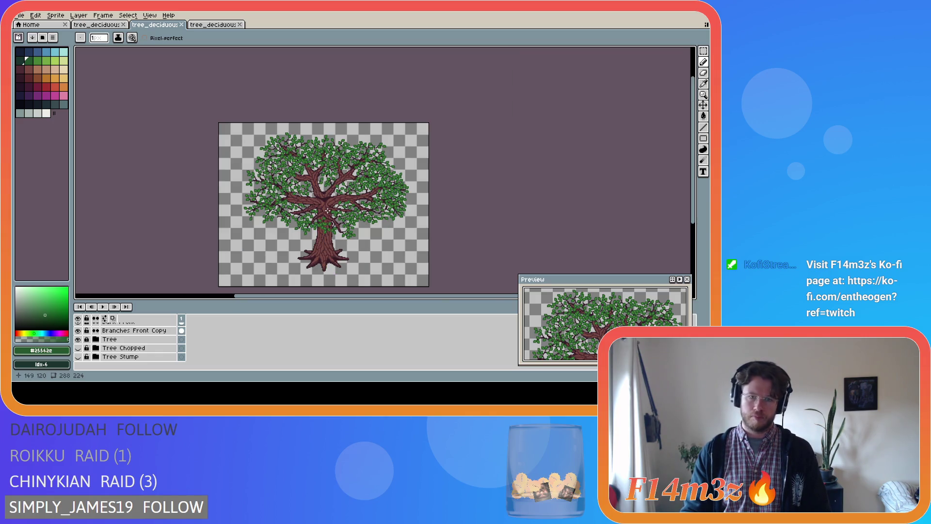
{"action": "scroll", "coordinate": [327, 210], "scroll_direction": "up", "scroll_amount": 2}
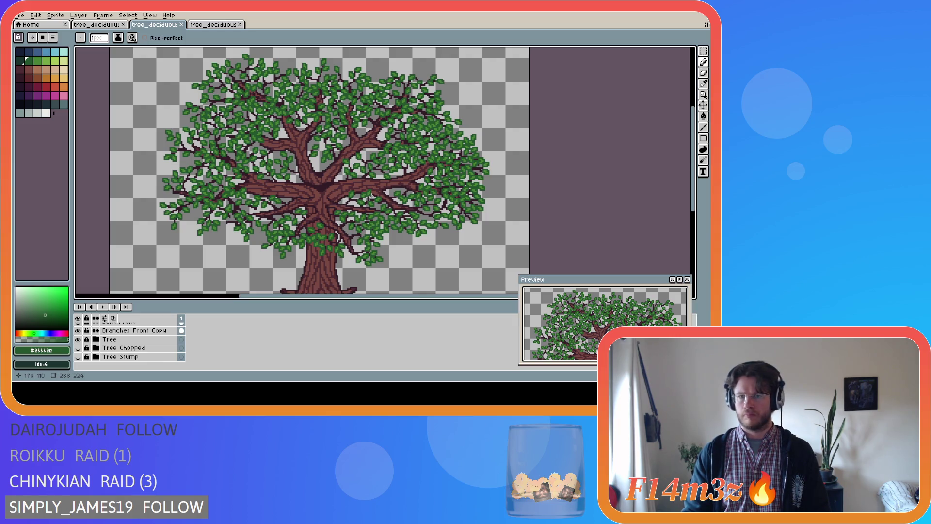
{"action": "scroll", "coordinate": [401, 185], "scroll_direction": "up", "scroll_amount": 2}
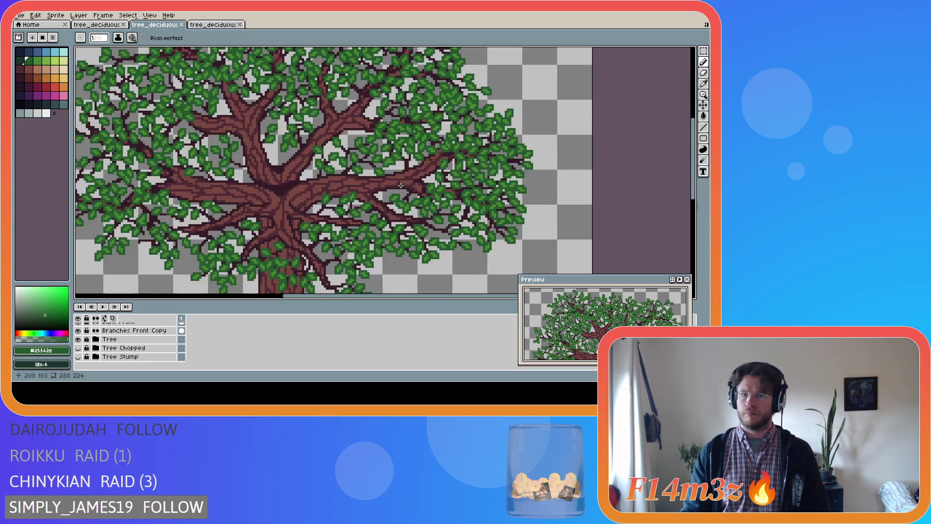
{"action": "scroll", "coordinate": [164, 345], "scroll_direction": "up", "scroll_amount": 5}
{"action": "left_click", "coordinate": [161, 341]}
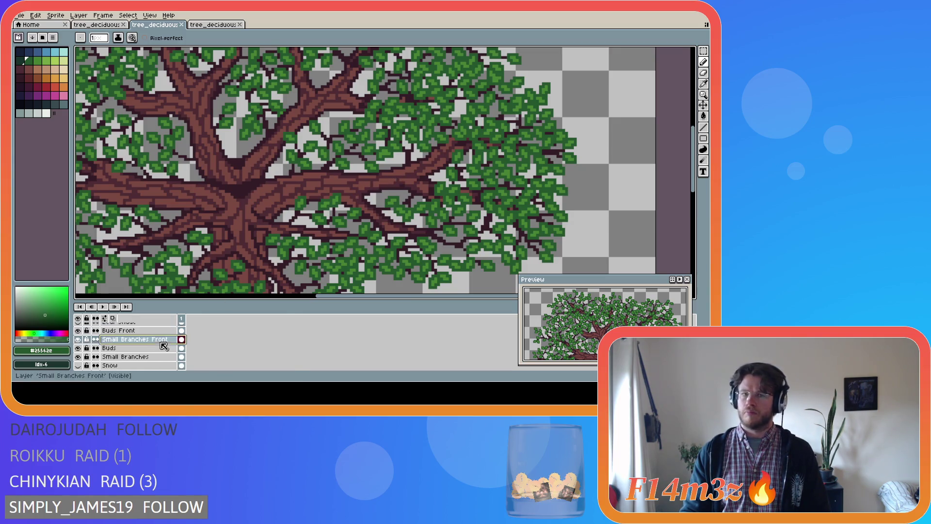
Sample the branch brown, draw two small branch strokes, and undo the second one.
{"action": "left_click", "coordinate": [397, 180], "text": "alt"}
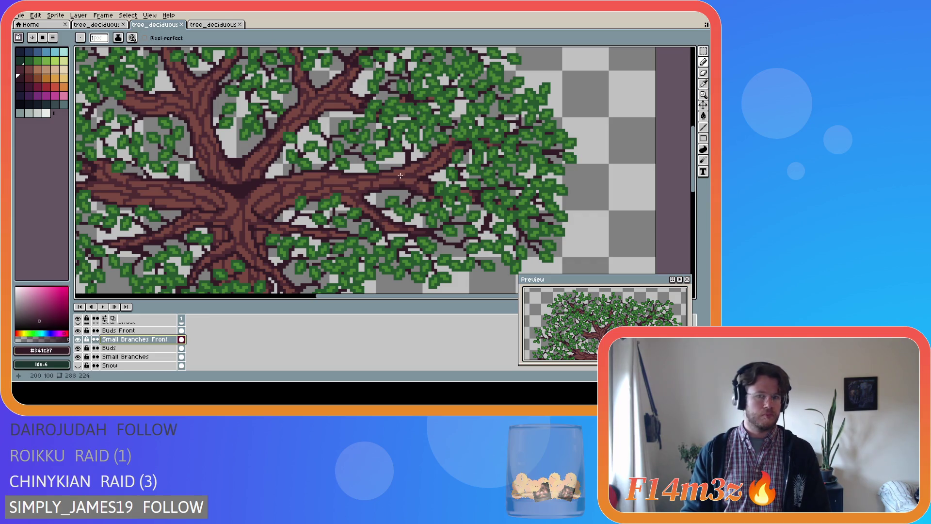
{"action": "left_click_drag", "start_coordinate": [393, 175], "coordinate": [427, 164]}
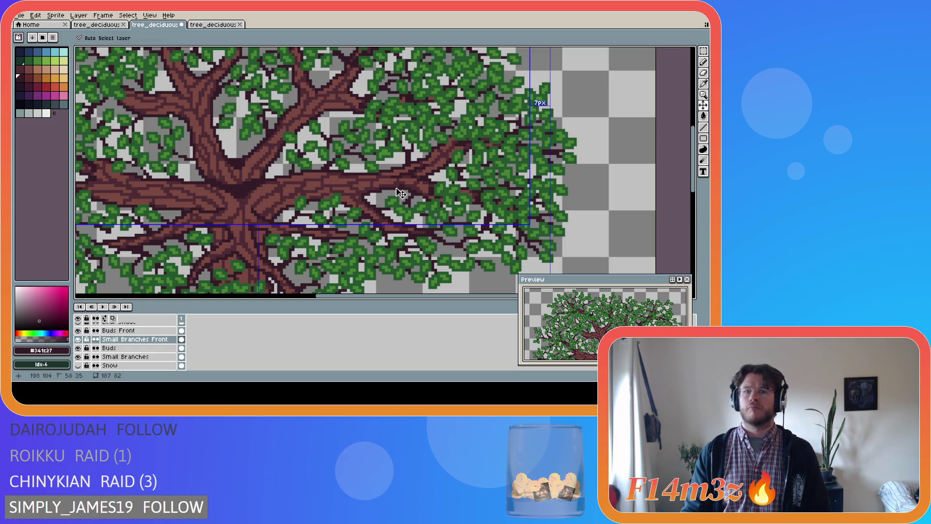
{"action": "mouse_move", "coordinate": [407, 175]}
{"action": "left_mouse_down"}
{"action": "mouse_move", "coordinate": [418, 185]}
{"action": "mouse_move", "coordinate": [412, 192]}
{"action": "left_mouse_up"}
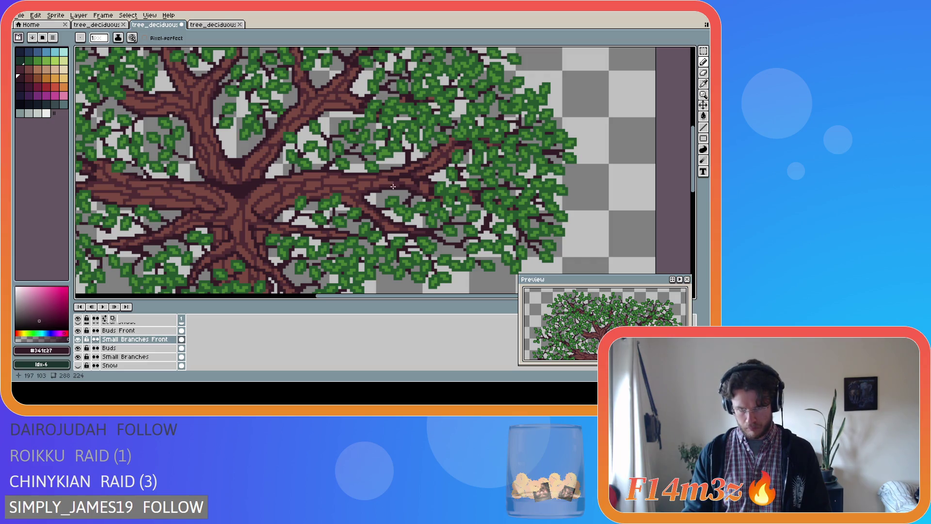
{"action": "key", "text": "ctrl+z"}
{"action": "key", "text": "v"}
{"action": "key", "text": "b"}
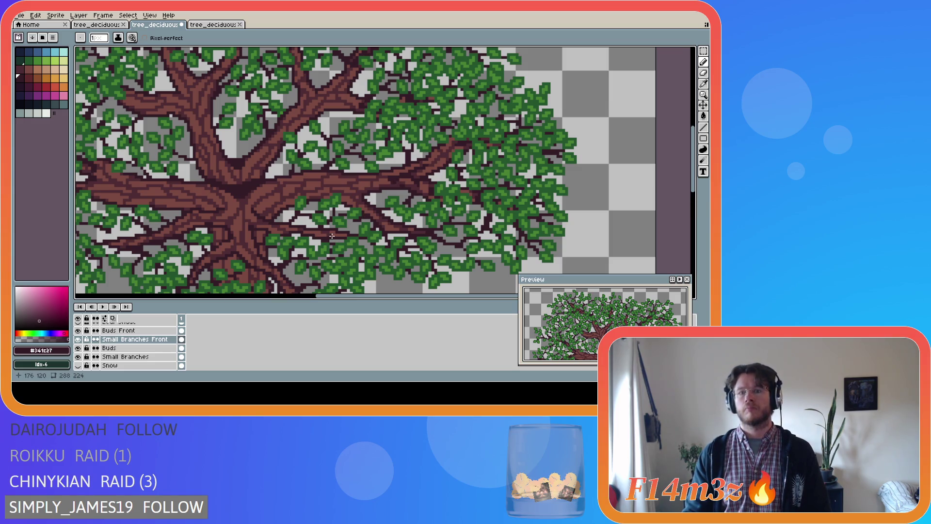
Toggle the Tree layer's visibility off and on to compare the branches.
{"action": "scroll", "coordinate": [126, 342], "scroll_direction": "down", "scroll_amount": 5}
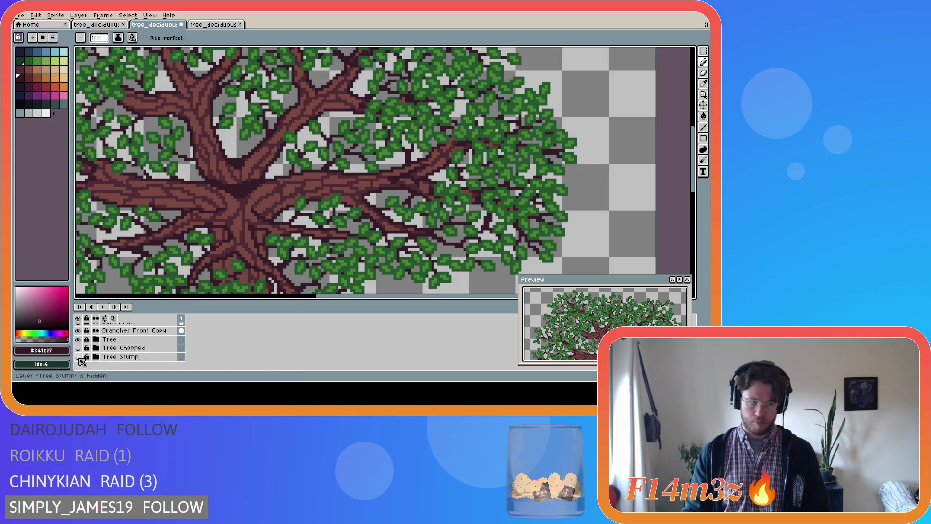
{"action": "left_click", "coordinate": [78, 339]}
{"action": "left_click", "coordinate": [79, 339]}
{"action": "left_click", "coordinate": [78, 340]}
{"action": "left_click", "coordinate": [78, 340]}
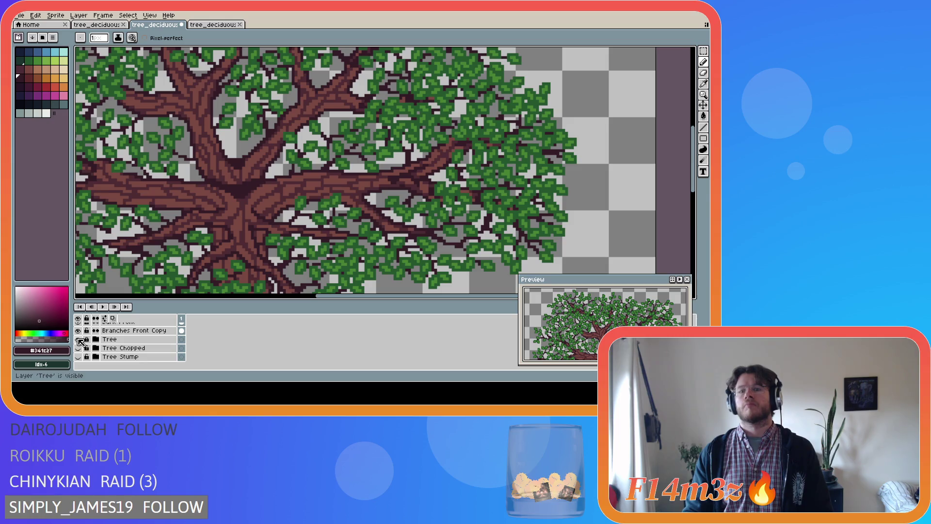
{"action": "scroll", "coordinate": [349, 252], "scroll_direction": "up", "scroll_amount": 1}
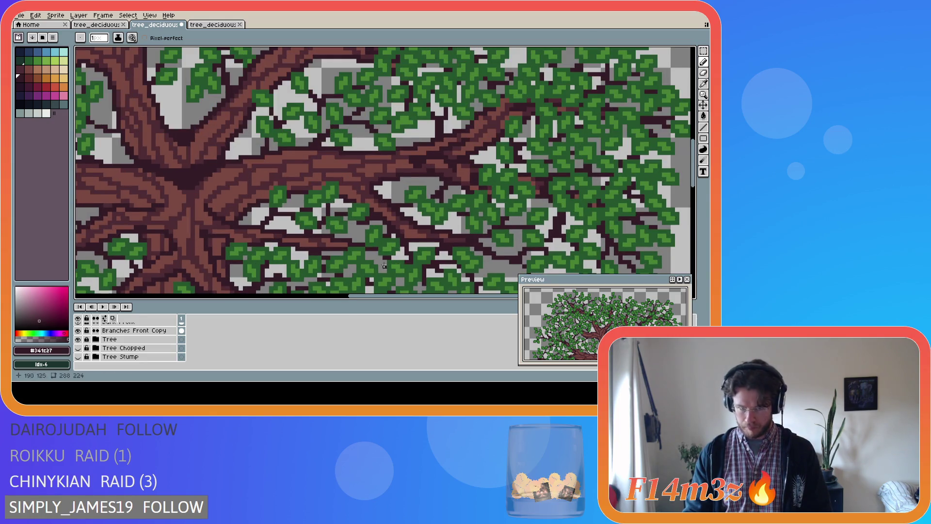
{"action": "left_click_drag", "start_coordinate": [353, 292], "coordinate": [386, 293]}
{"action": "scroll", "coordinate": [145, 342], "scroll_direction": "up", "scroll_amount": 3}
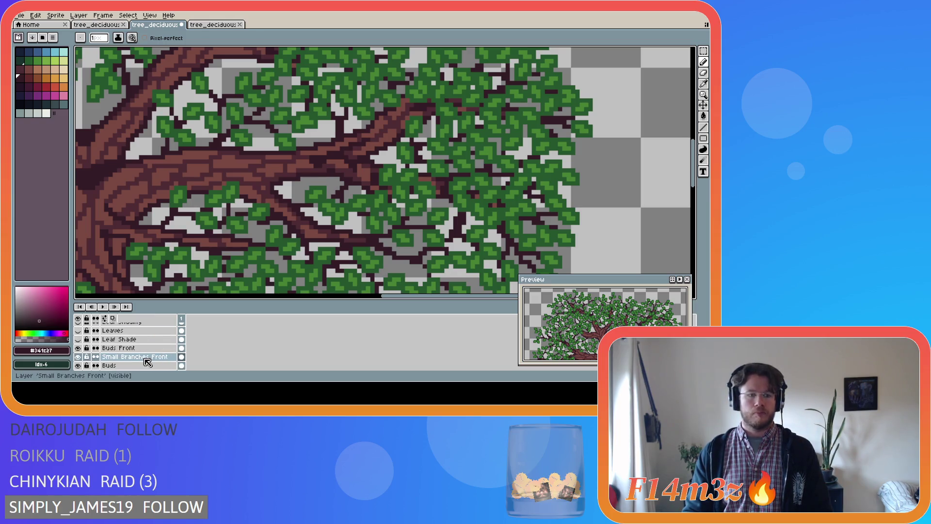
Select Buds Front, eyedrop the leaf green #468232, and hide the Tree Chopped and Tree layers.
{"action": "left_click", "coordinate": [126, 347]}
{"action": "key", "text": "i"}
{"action": "left_click", "coordinate": [360, 202]}
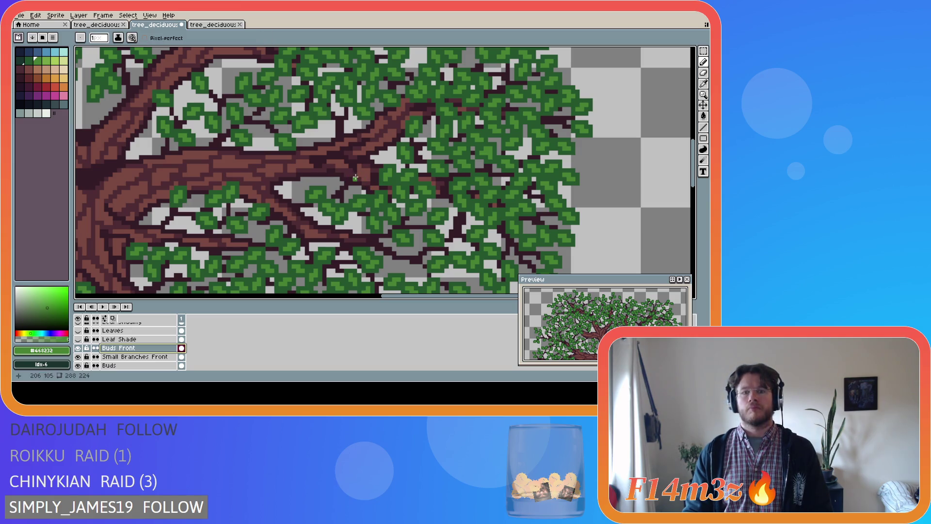
{"action": "scroll", "coordinate": [126, 344], "scroll_direction": "down", "scroll_amount": 5}
{"action": "left_click", "coordinate": [78, 348]}
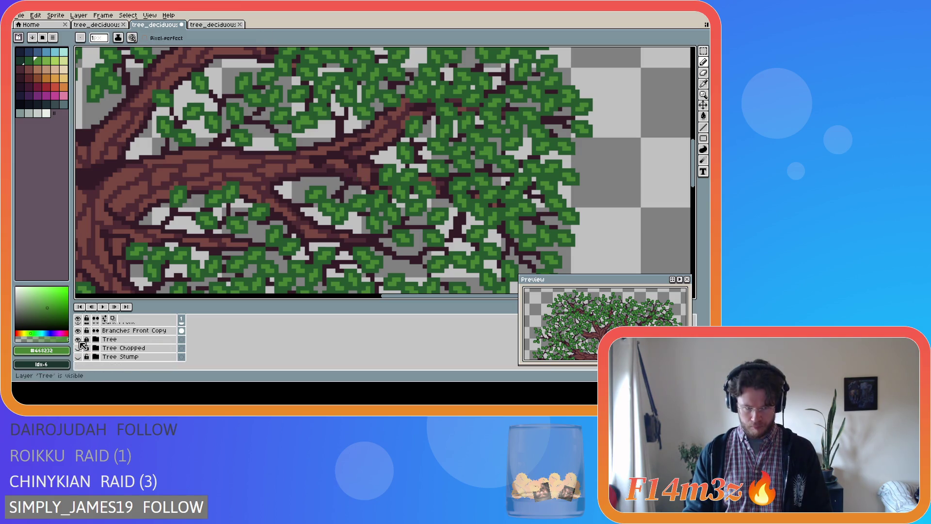
{"action": "left_click", "coordinate": [78, 339]}
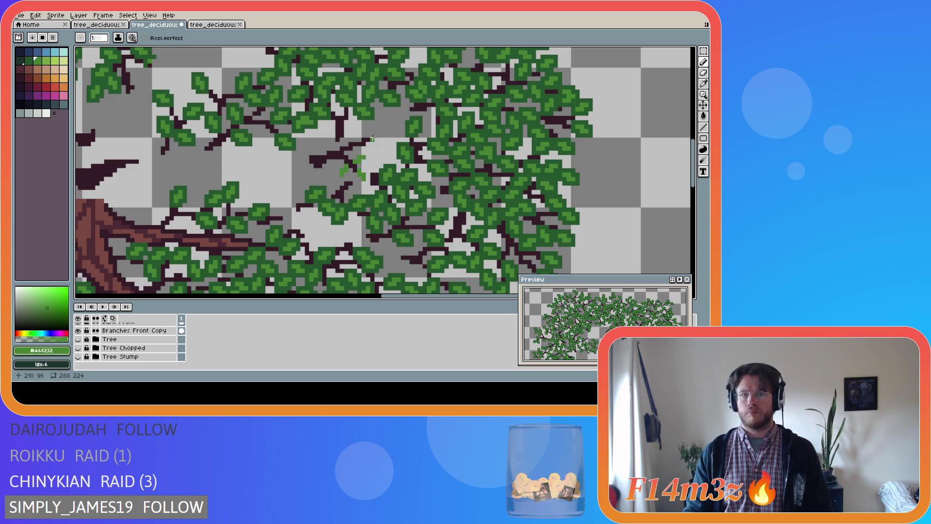
Add light green bud pixels at the branch tips and onto the small leaf sprig.
{"action": "left_click", "coordinate": [372, 133]}
{"action": "left_click", "coordinate": [374, 132]}
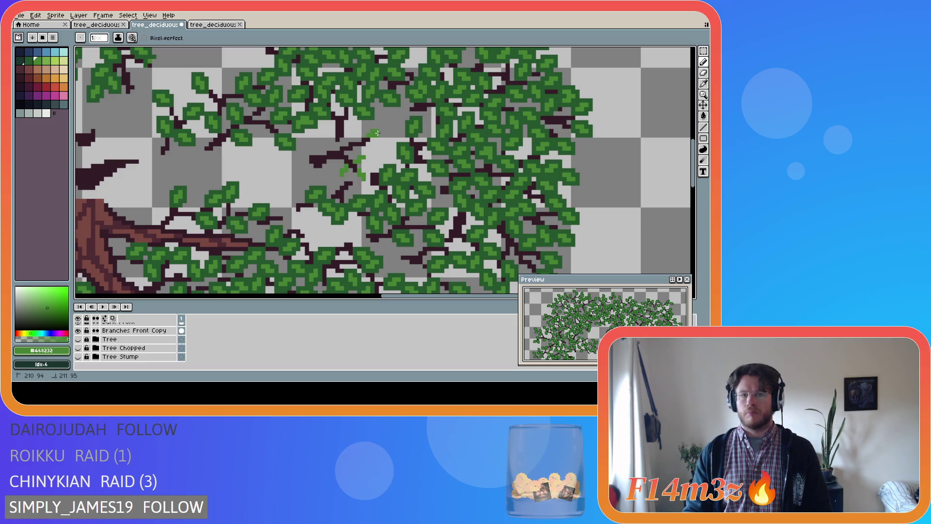
{"action": "left_click", "coordinate": [366, 148]}
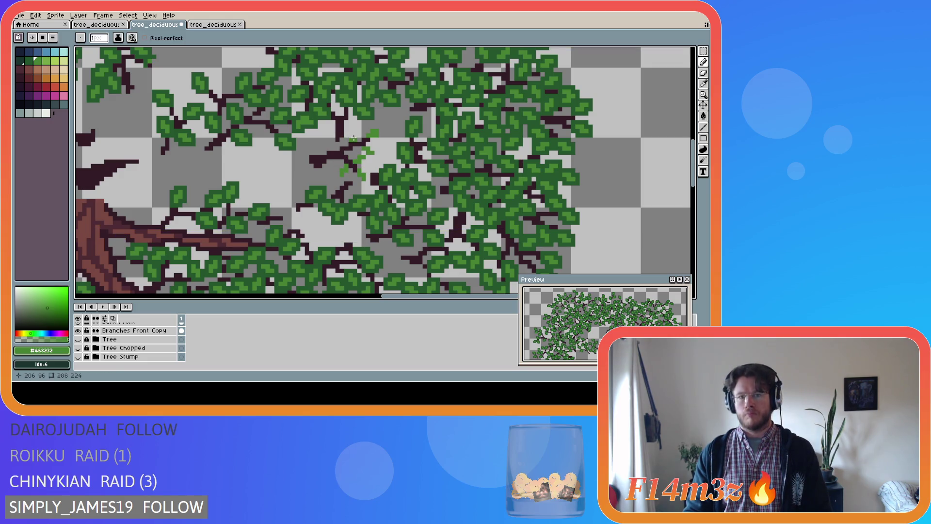
{"action": "left_click", "coordinate": [352, 134]}
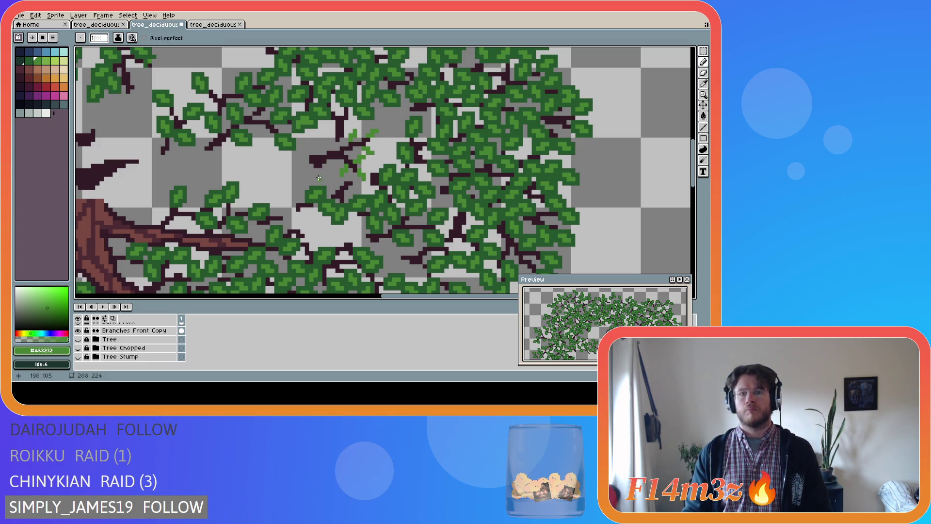
{"action": "left_click", "coordinate": [327, 149]}
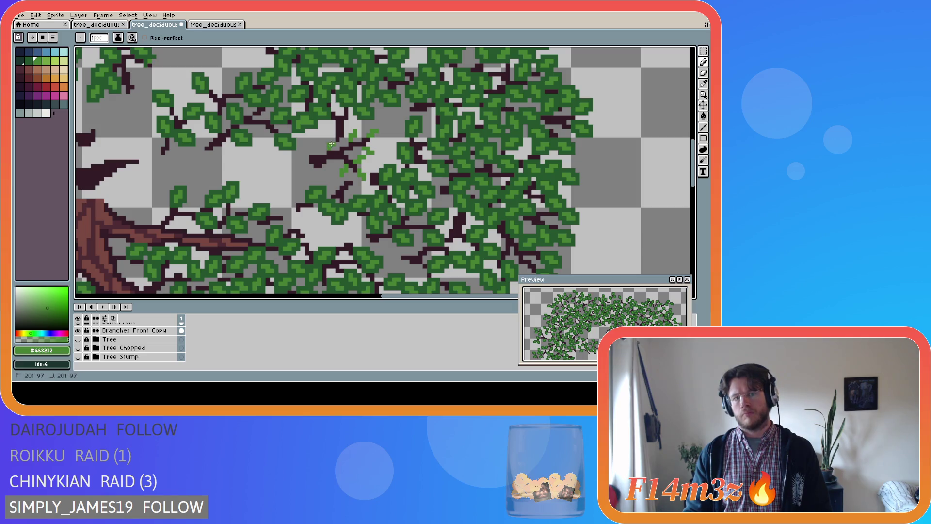
{"action": "left_click_drag", "start_coordinate": [332, 148], "coordinate": [332, 147]}
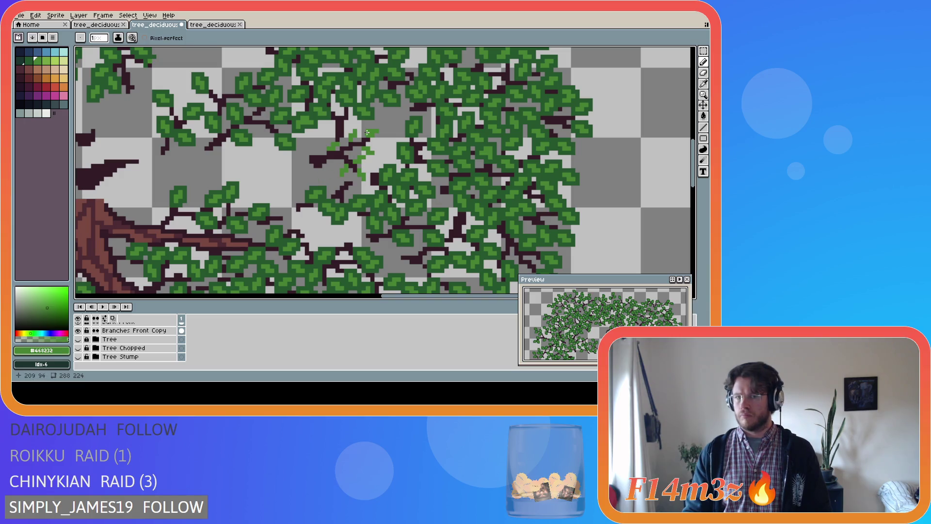
Erase the stray pixels beside the leaf sprig and return to the Pencil.
{"action": "key", "text": "e"}
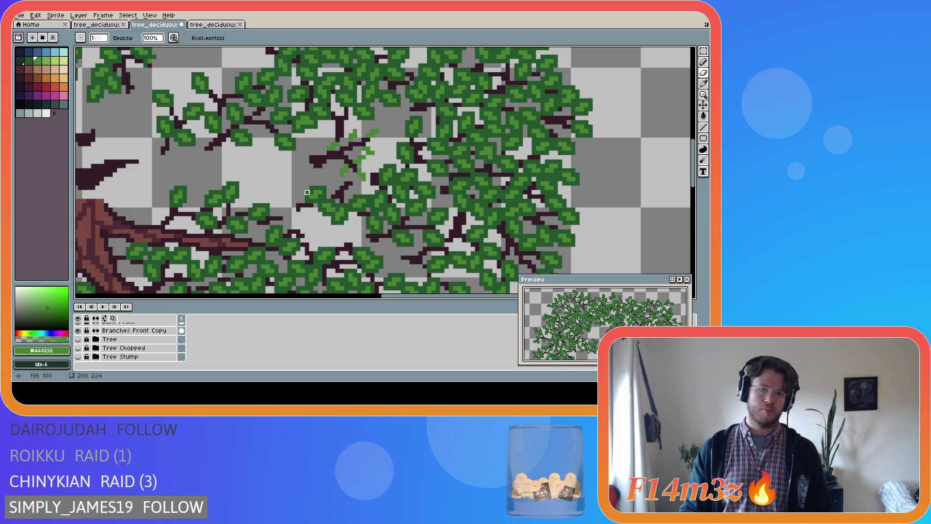
{"action": "left_click_drag", "start_coordinate": [328, 152], "coordinate": [337, 147]}
{"action": "key", "text": "b"}
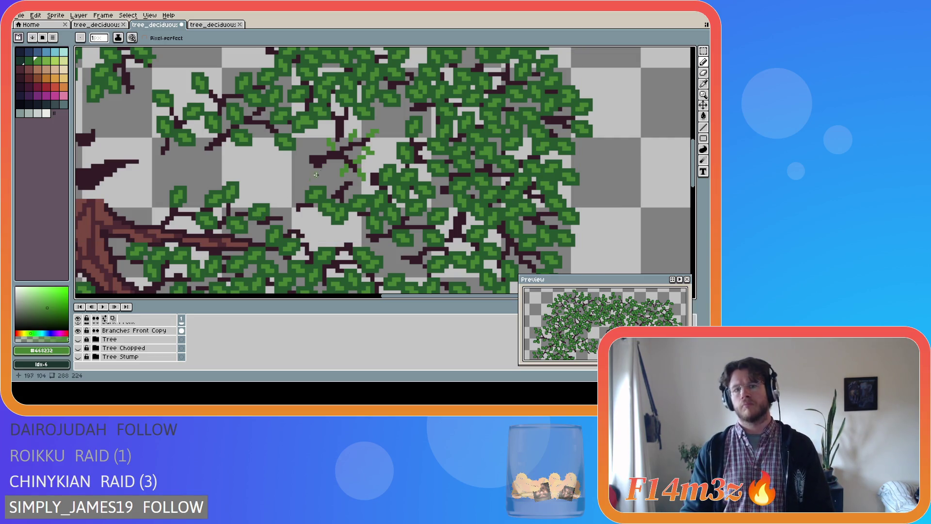
{"action": "scroll", "coordinate": [377, 152], "scroll_direction": "down", "scroll_amount": 2}
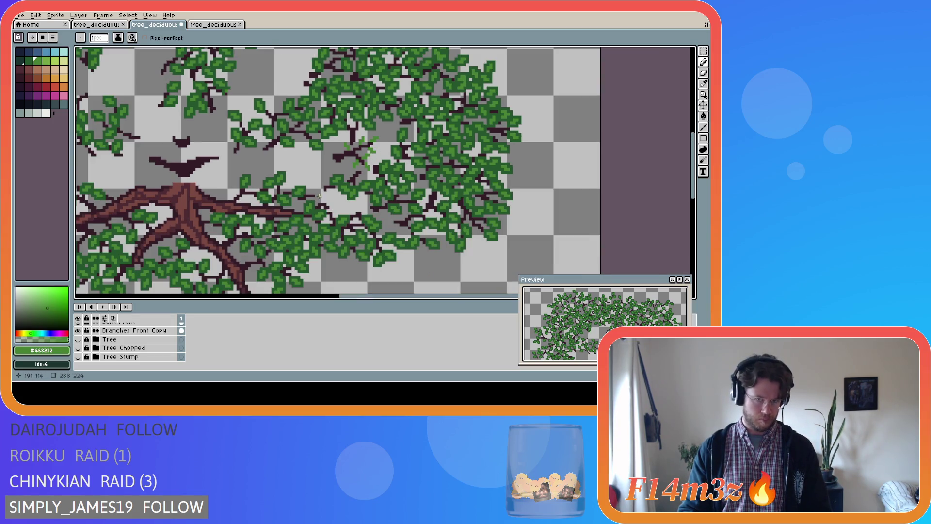
Toggle the Tree layer to compare and leave the trunk visible.
{"action": "scroll", "coordinate": [319, 193], "scroll_direction": "up", "scroll_amount": 1}
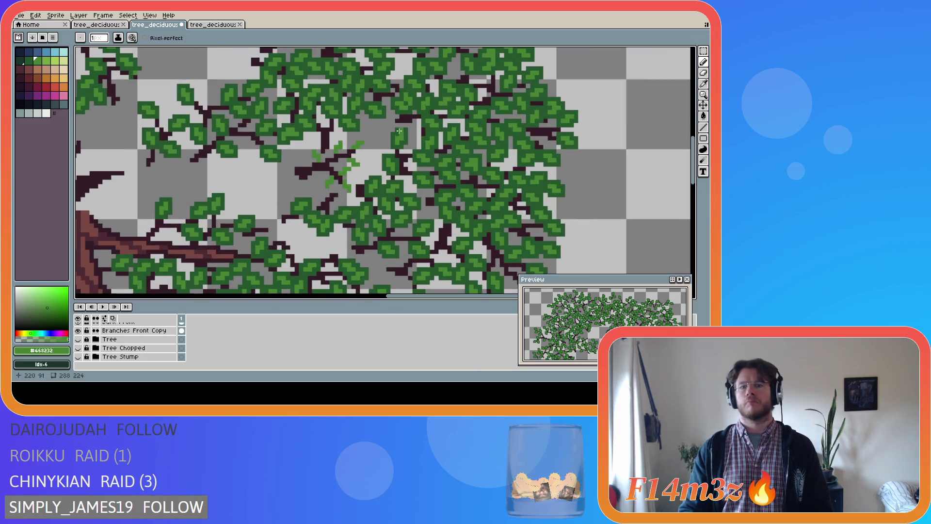
{"action": "scroll", "coordinate": [213, 225], "scroll_direction": "down", "scroll_amount": 1}
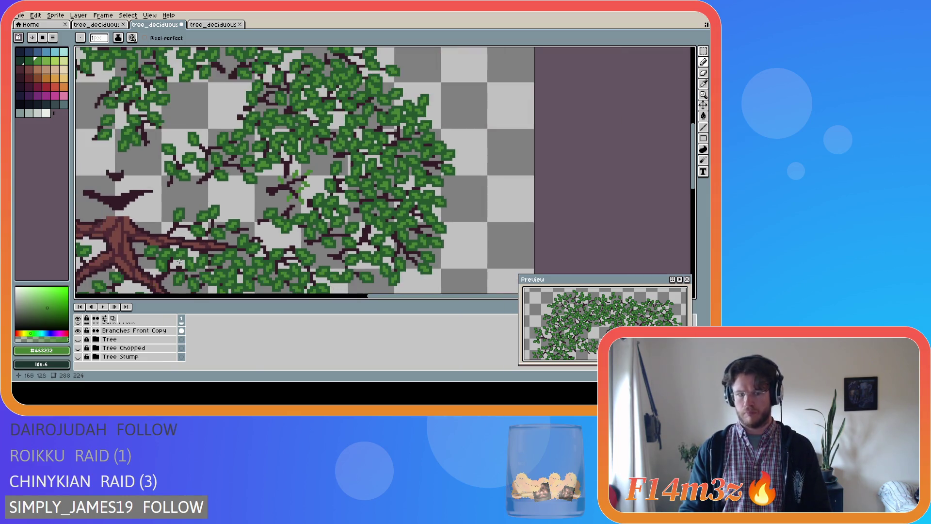
{"action": "left_click", "coordinate": [78, 339]}
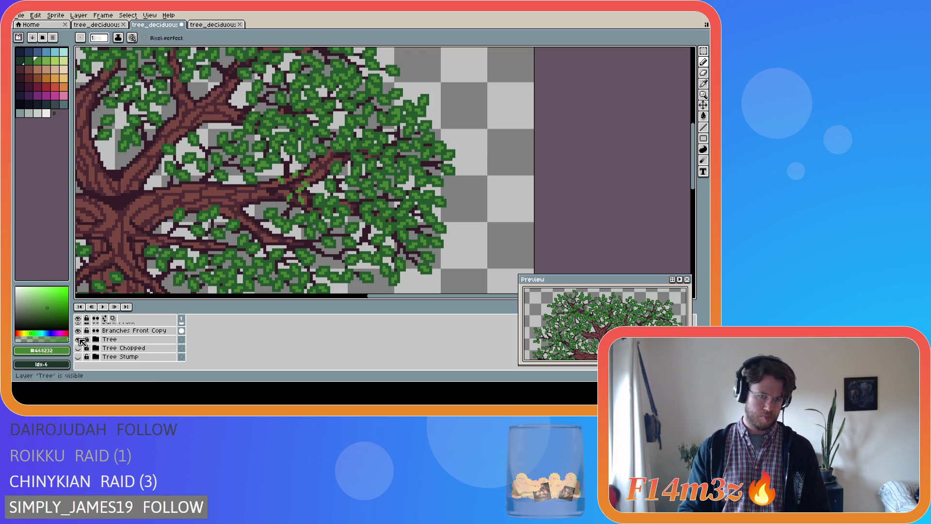
{"action": "left_click", "coordinate": [79, 339]}
{"action": "left_click", "coordinate": [79, 339]}
{"action": "left_click", "coordinate": [79, 339]}
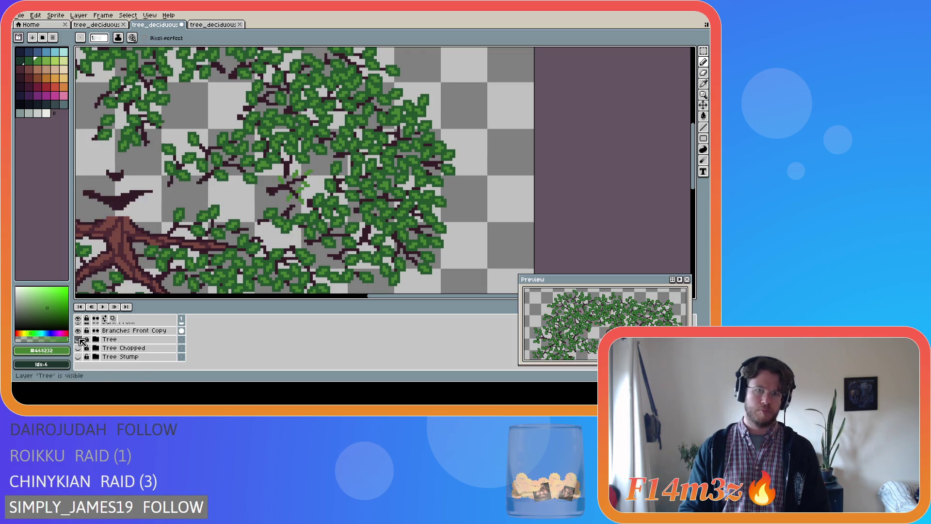
{"action": "left_click", "coordinate": [79, 339]}
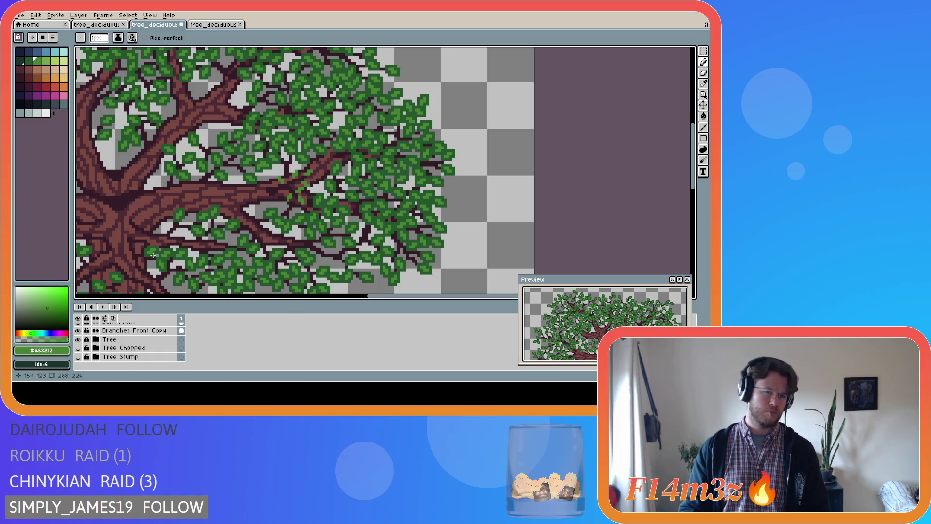
Make Small Branches Front active, zoom out, and eyedrop the dark green #25562e.
{"action": "scroll", "coordinate": [239, 212], "scroll_direction": "up", "scroll_amount": 1}
{"action": "scroll", "coordinate": [131, 343], "scroll_direction": "up", "scroll_amount": 3}
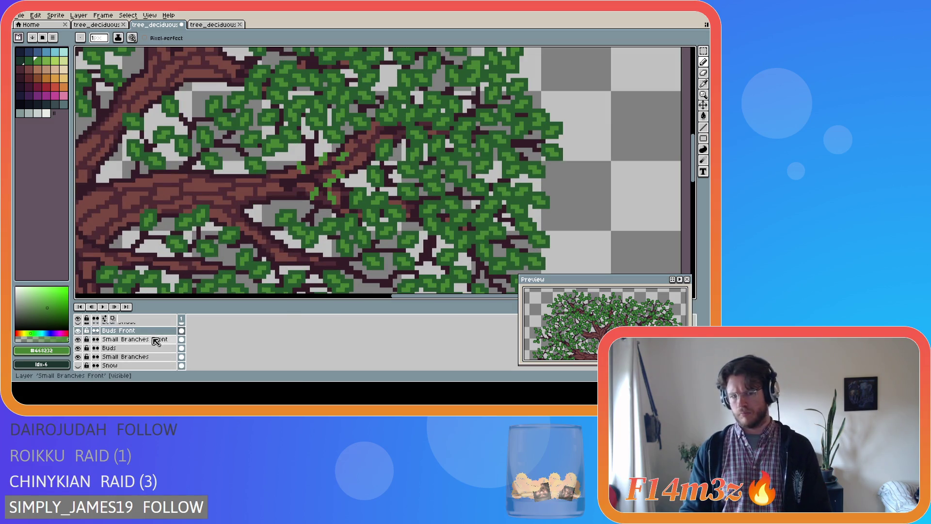
{"action": "left_click", "coordinate": [155, 339]}
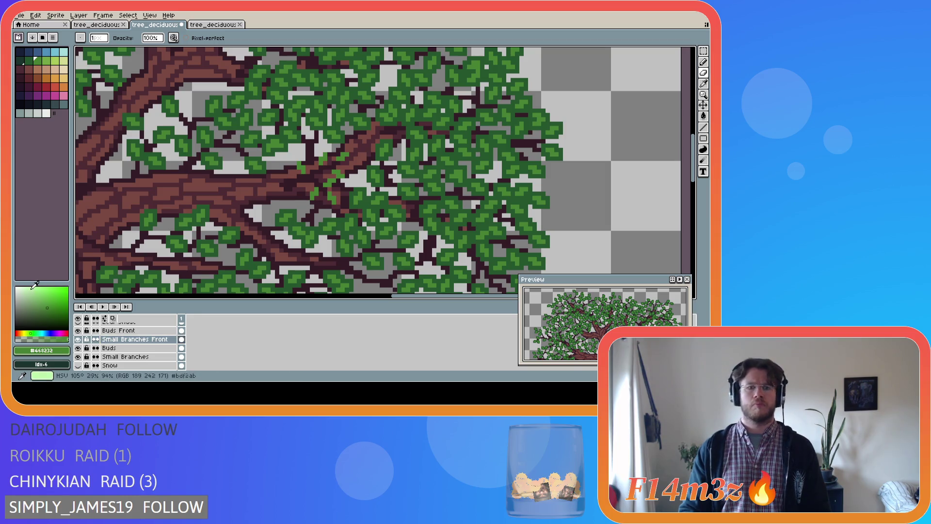
{"action": "key", "text": "minus"}
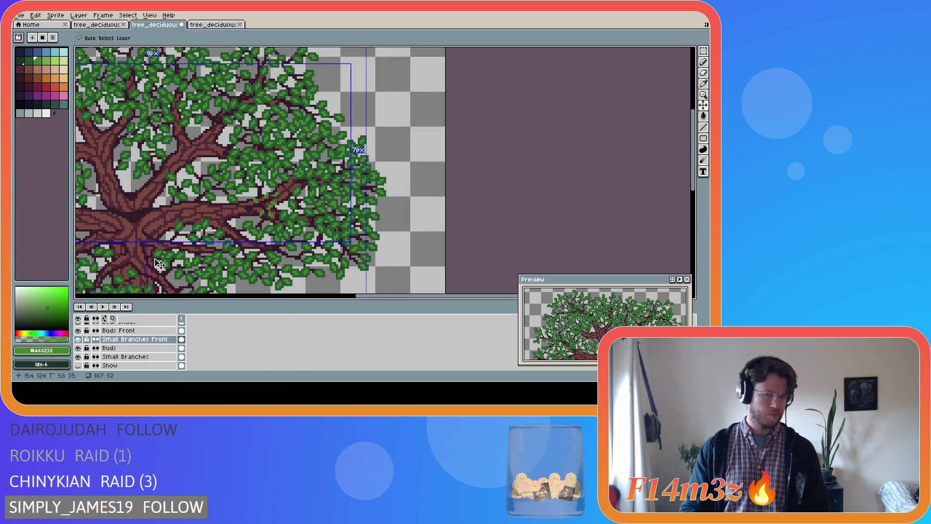
{"action": "scroll", "coordinate": [244, 222], "scroll_direction": "up", "scroll_amount": 2}
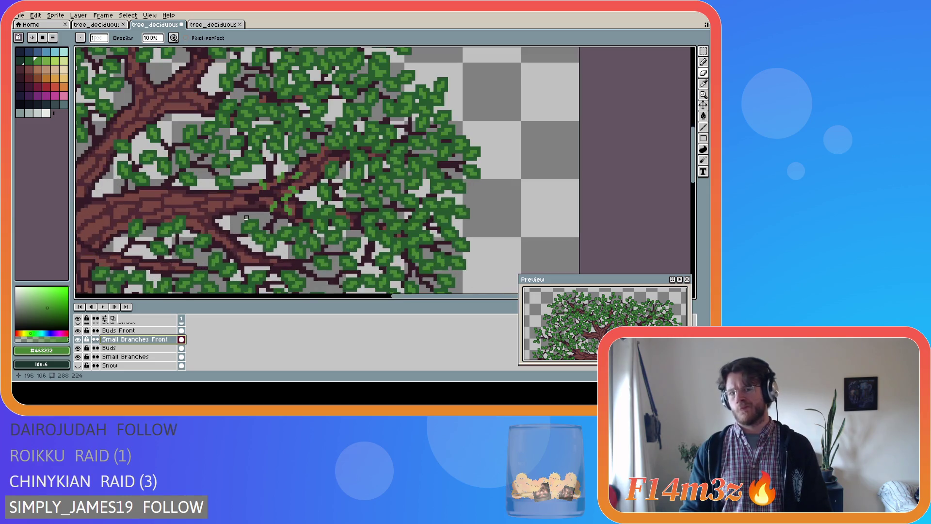
{"action": "left_click", "coordinate": [254, 196], "text": "alt"}
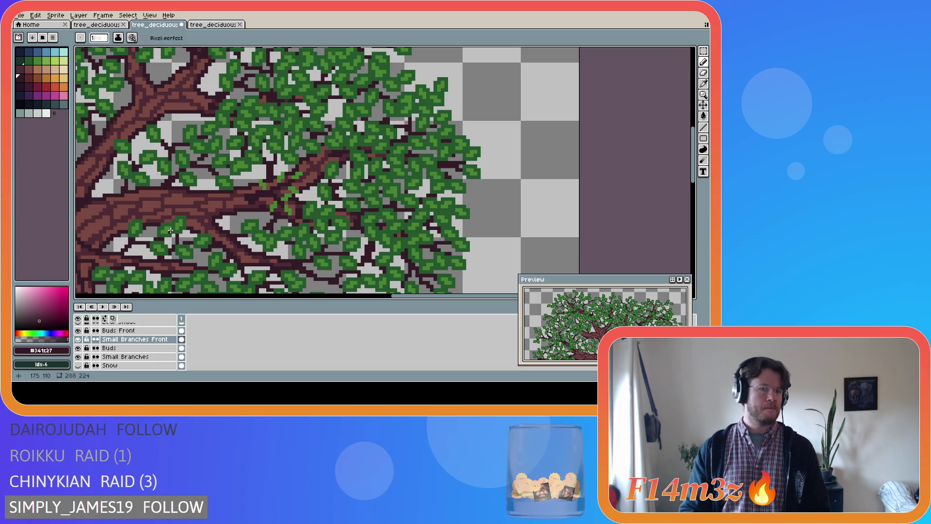
{"action": "left_click", "coordinate": [277, 174], "text": "alt"}
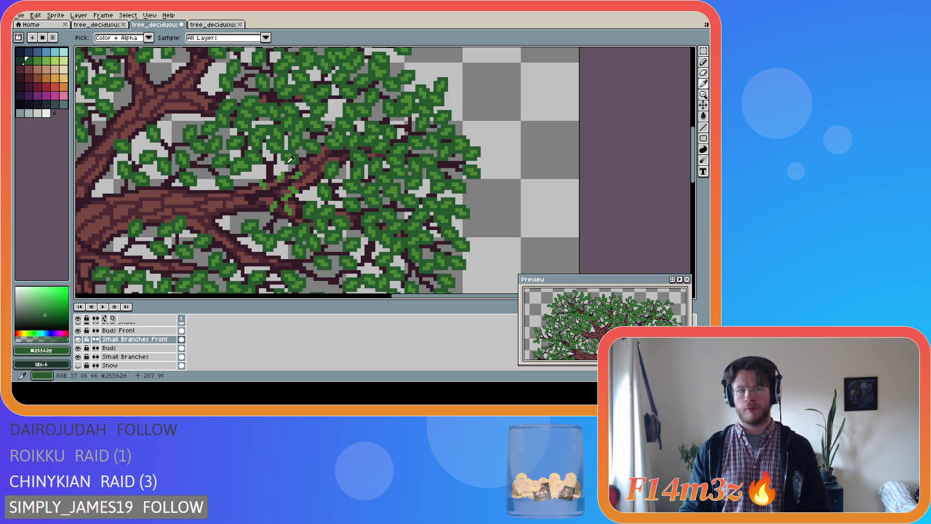
Paint dark green leaf pixels over the gaps along the branch, extending upward.
{"action": "scroll", "coordinate": [278, 174], "scroll_direction": "up", "scroll_amount": 2}
{"action": "scroll", "coordinate": [278, 174], "scroll_direction": "up", "scroll_amount": 1}
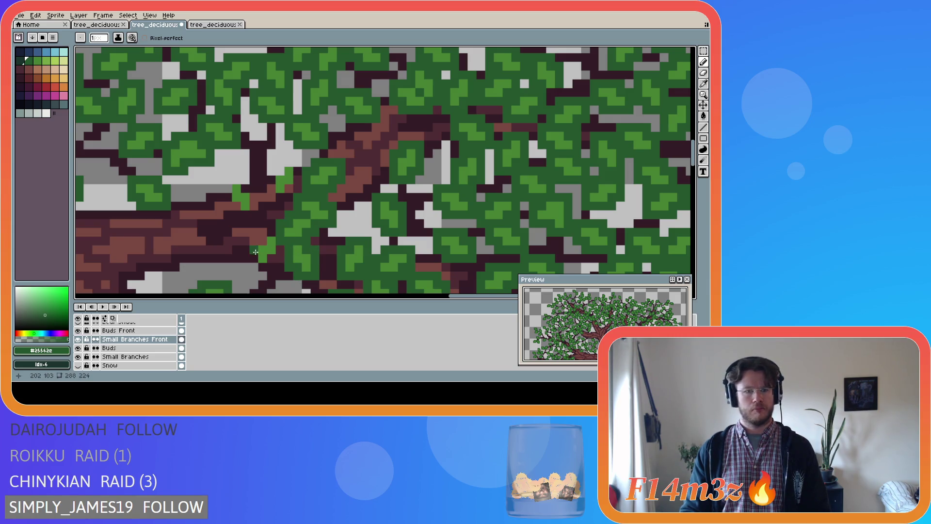
{"action": "mouse_move", "coordinate": [279, 257]}
{"action": "left_mouse_down"}
{"action": "mouse_move", "coordinate": [263, 267]}
{"action": "mouse_move", "coordinate": [253, 257]}
{"action": "mouse_move", "coordinate": [261, 243]}
{"action": "left_mouse_up"}
{"action": "mouse_move", "coordinate": [275, 221]}
{"action": "left_mouse_down"}
{"action": "mouse_move", "coordinate": [271, 194]}
{"action": "mouse_move", "coordinate": [288, 195]}
{"action": "mouse_move", "coordinate": [297, 176]}
{"action": "mouse_move", "coordinate": [289, 162]}
{"action": "mouse_move", "coordinate": [237, 213]}
{"action": "mouse_move", "coordinate": [252, 212]}
{"action": "mouse_move", "coordinate": [241, 180]}
{"action": "mouse_move", "coordinate": [227, 179]}
{"action": "mouse_move", "coordinate": [229, 199]}
{"action": "left_mouse_up"}
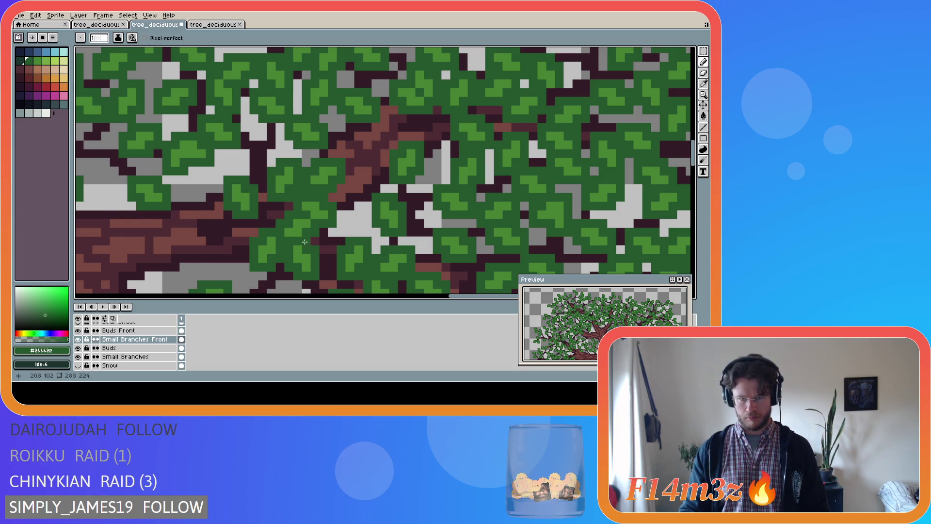
{"action": "scroll", "coordinate": [229, 198], "scroll_direction": "down", "scroll_amount": 2}
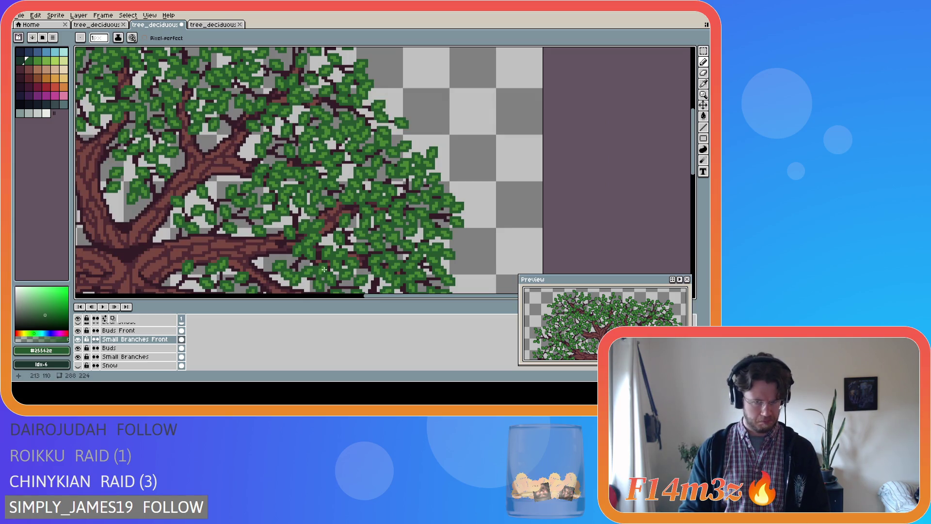
{"action": "scroll", "coordinate": [323, 270], "scroll_direction": "down", "scroll_amount": 1}
{"action": "scroll", "coordinate": [606, 214], "scroll_direction": "down", "scroll_amount": 1}
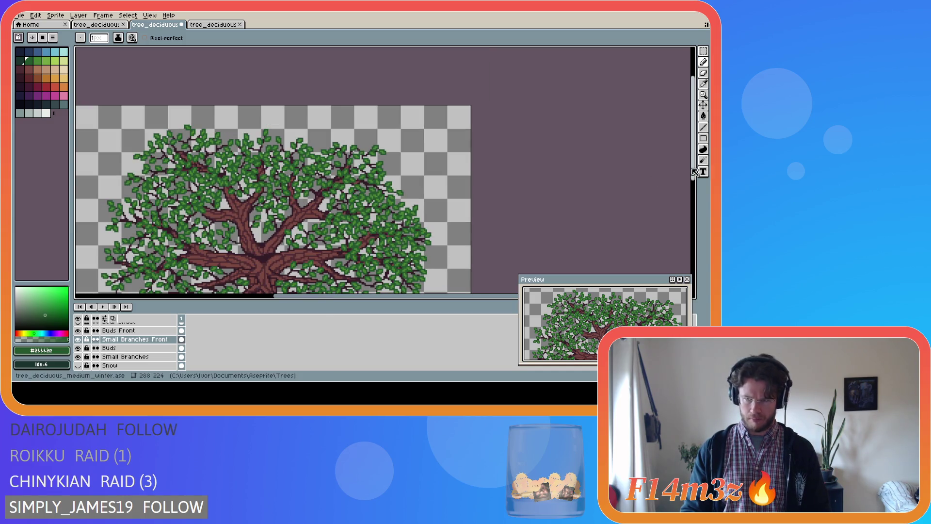
{"action": "scroll", "coordinate": [519, 261], "scroll_direction": "down", "scroll_amount": 3}
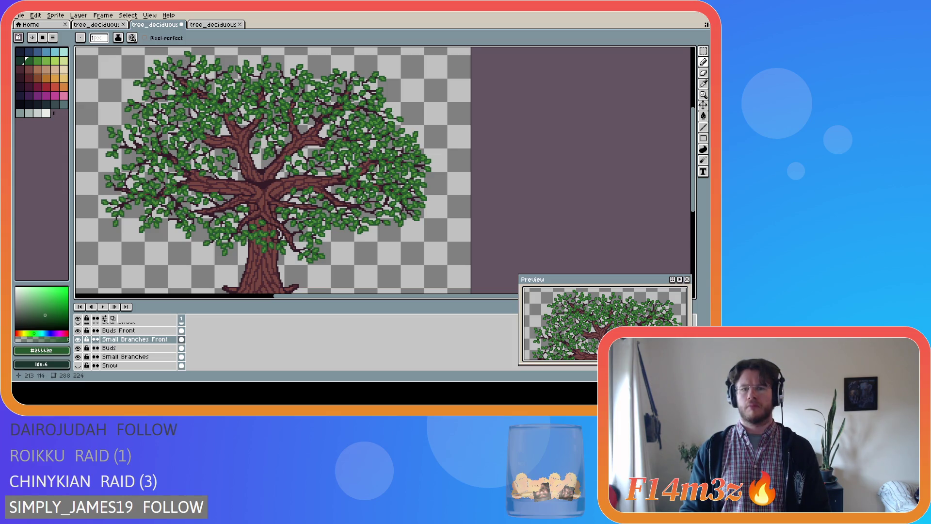
{"action": "scroll", "coordinate": [358, 188], "scroll_direction": "up", "scroll_amount": 5}
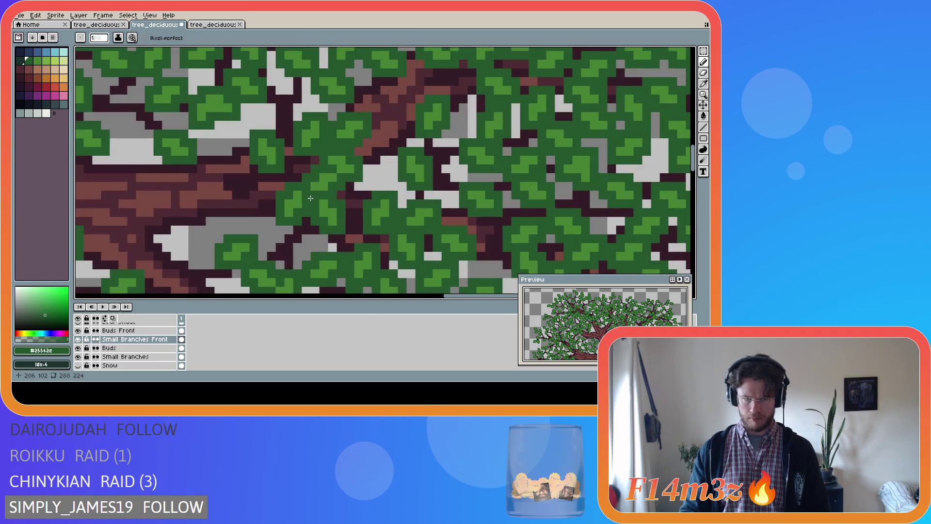
Move a dark-green leaf cluster from the canopy onto the Buds Front layer.
{"action": "key", "text": "e"}
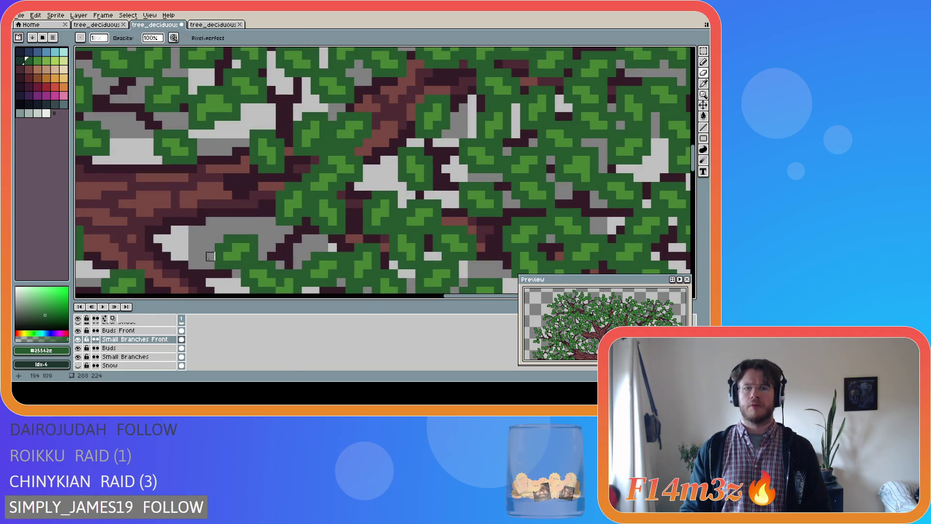
{"action": "key", "text": "v"}
{"action": "key", "text": "w"}
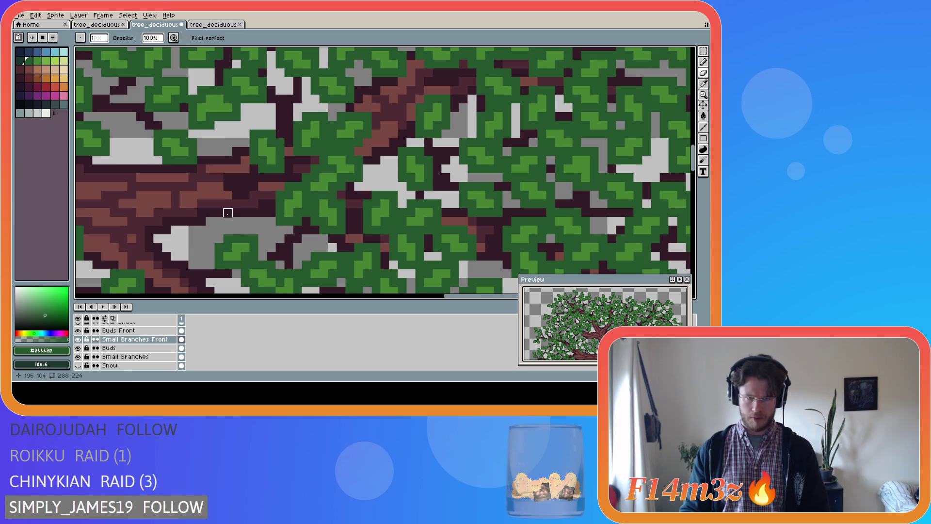
{"action": "left_click", "coordinate": [254, 140]}
{"action": "key", "text": "ctrl+z"}
{"action": "key", "text": "ctrl+z"}
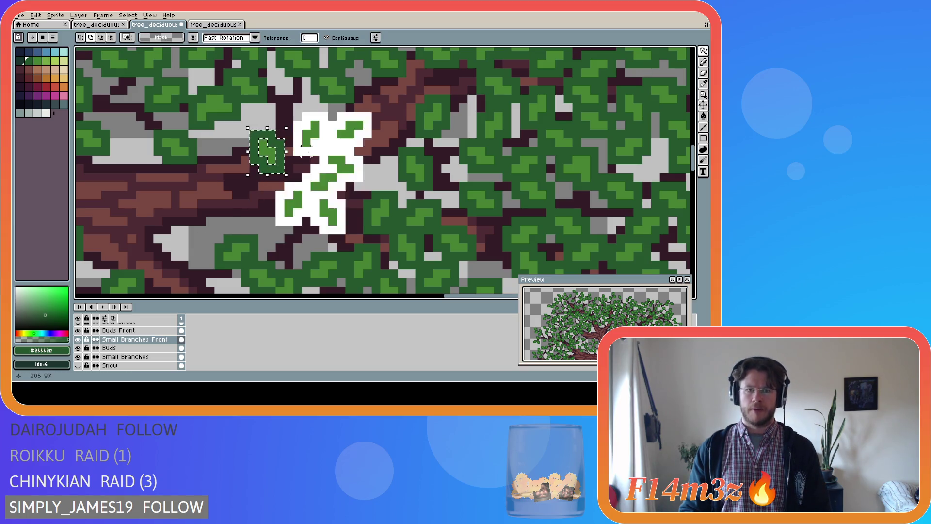
{"action": "left_click", "coordinate": [122, 330]}
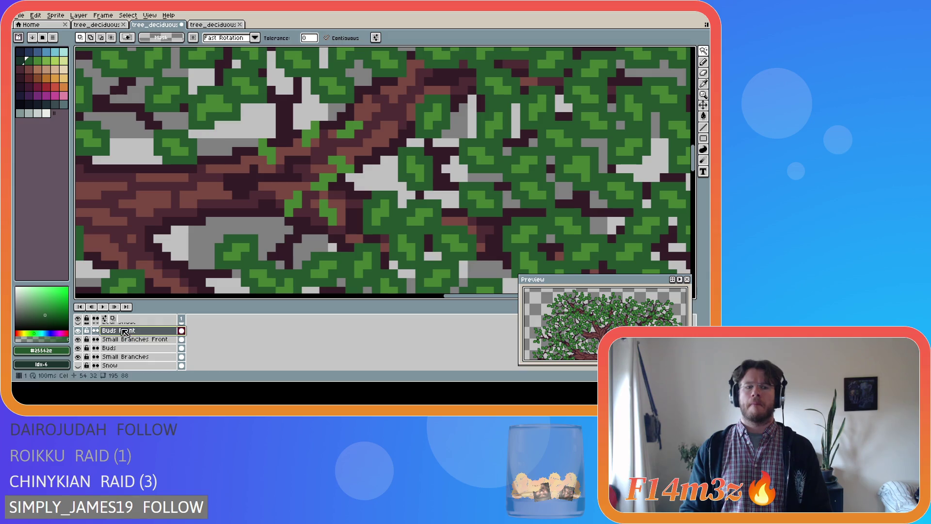
{"action": "key", "text": "ctrl+v"}
{"action": "key", "text": "b"}
{"action": "key", "text": "ctrl+d"}
Erase stray leaf pixels along the branch and save the tree file.
{"action": "key", "text": "e"}
{"action": "mouse_move", "coordinate": [324, 196]}
{"action": "left_mouse_down"}
{"action": "mouse_move", "coordinate": [314, 185]}
{"action": "mouse_move", "coordinate": [330, 177]}
{"action": "mouse_move", "coordinate": [333, 187]}
{"action": "left_mouse_up"}
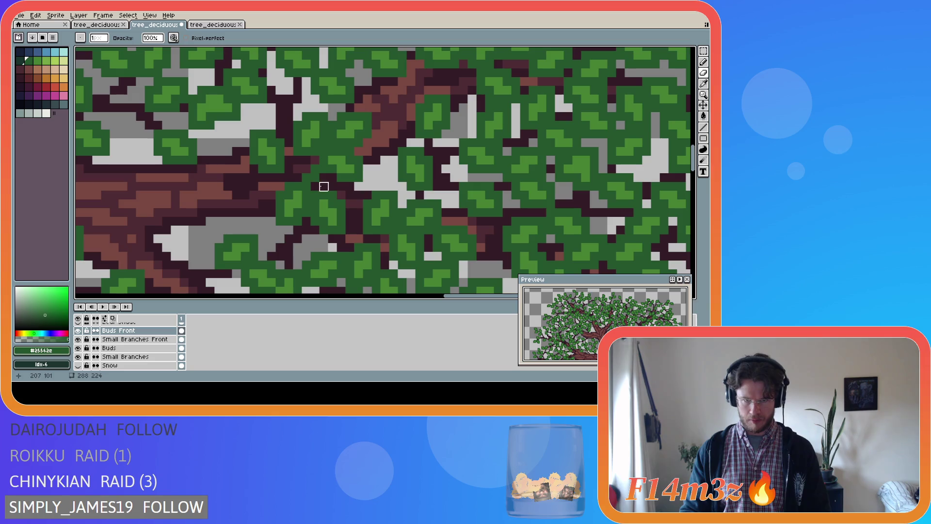
{"action": "key", "text": "b"}
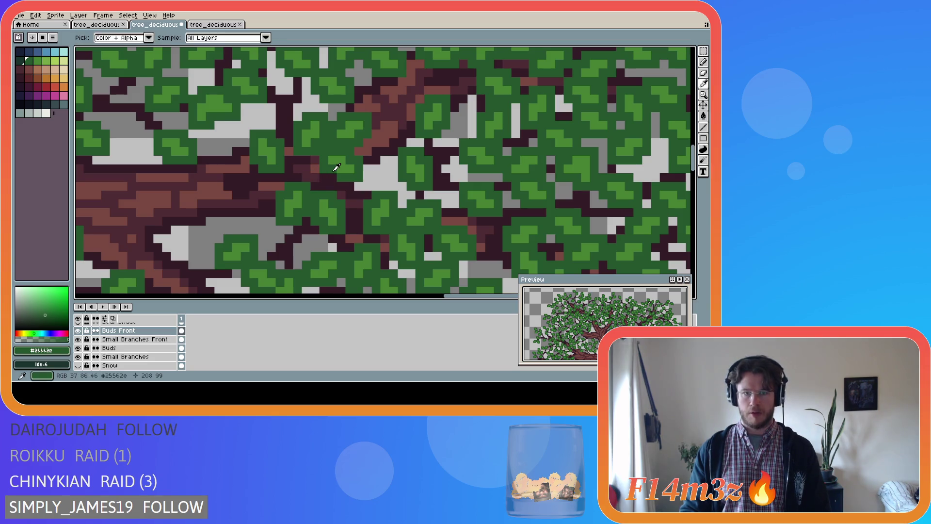
{"action": "scroll", "coordinate": [373, 227], "scroll_direction": "down", "scroll_amount": 2}
{"action": "scroll", "coordinate": [373, 226], "scroll_direction": "down", "scroll_amount": 2}
{"action": "key", "text": "ctrl+s"}
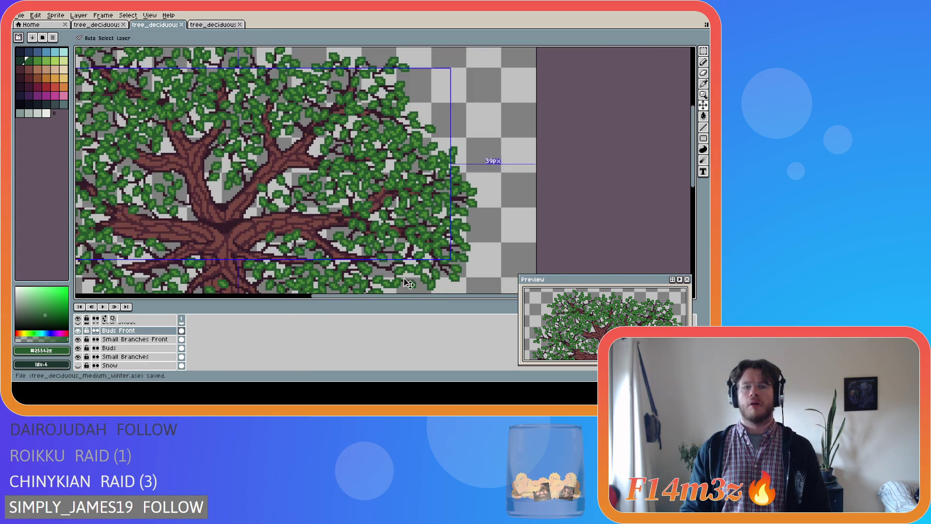
{"action": "scroll", "coordinate": [420, 254], "scroll_direction": "down", "scroll_amount": 1}
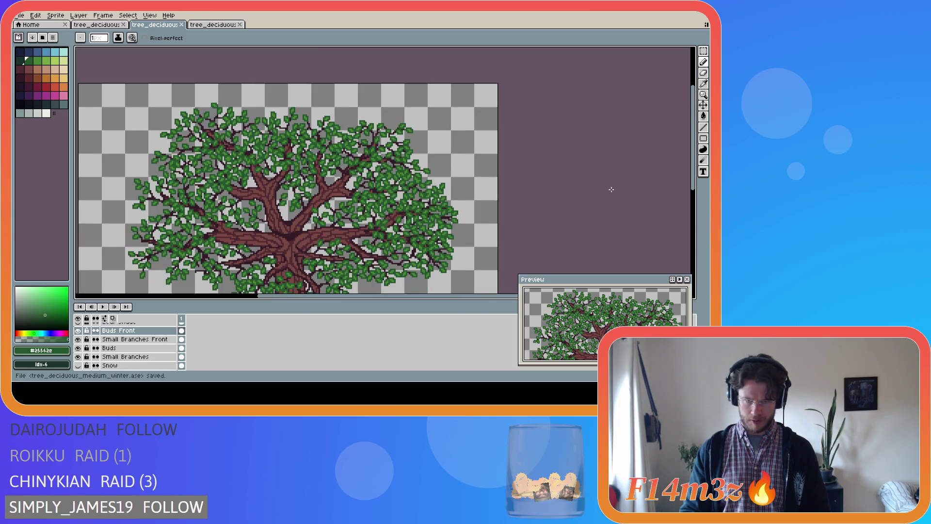
{"action": "left_click_drag", "start_coordinate": [692, 189], "coordinate": [692, 212]}
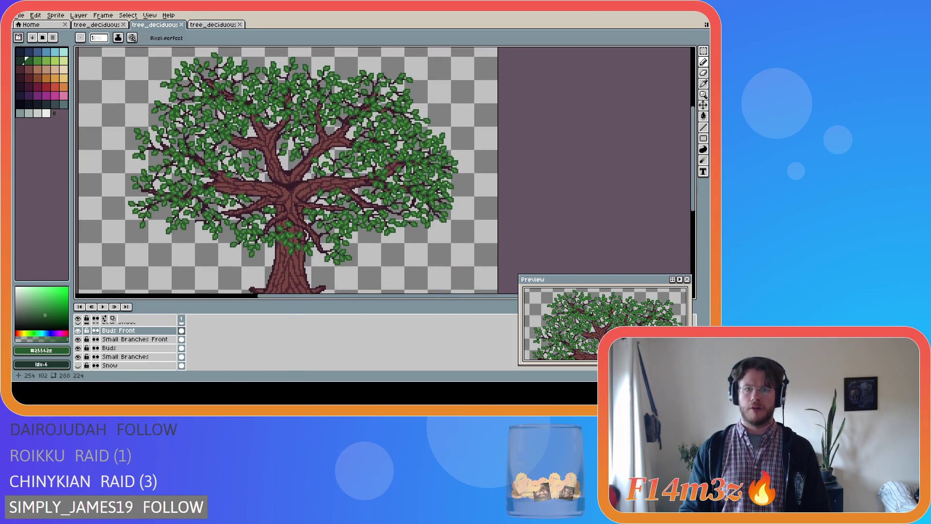
{"action": "scroll", "coordinate": [321, 171], "scroll_direction": "up", "scroll_amount": 1}
{"action": "scroll", "coordinate": [322, 171], "scroll_direction": "up", "scroll_amount": 1}
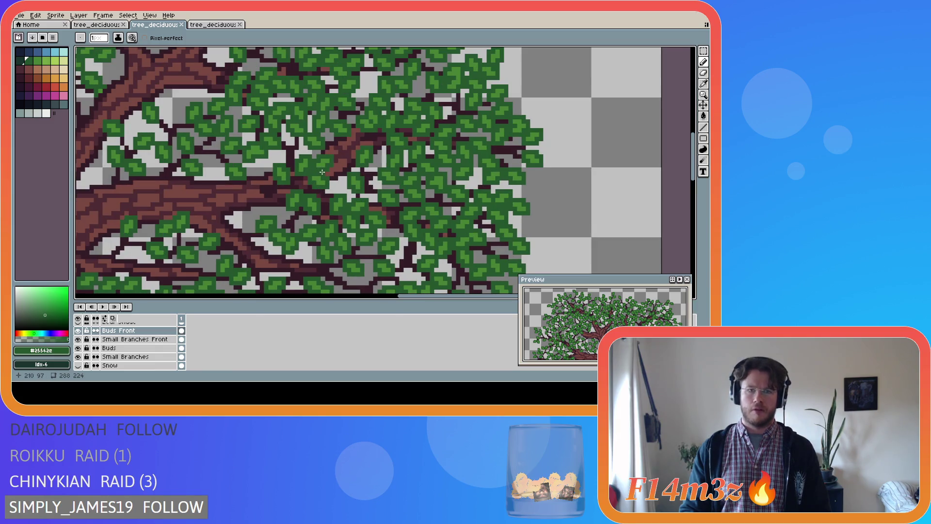
{"action": "scroll", "coordinate": [321, 172], "scroll_direction": "up", "scroll_amount": 1}
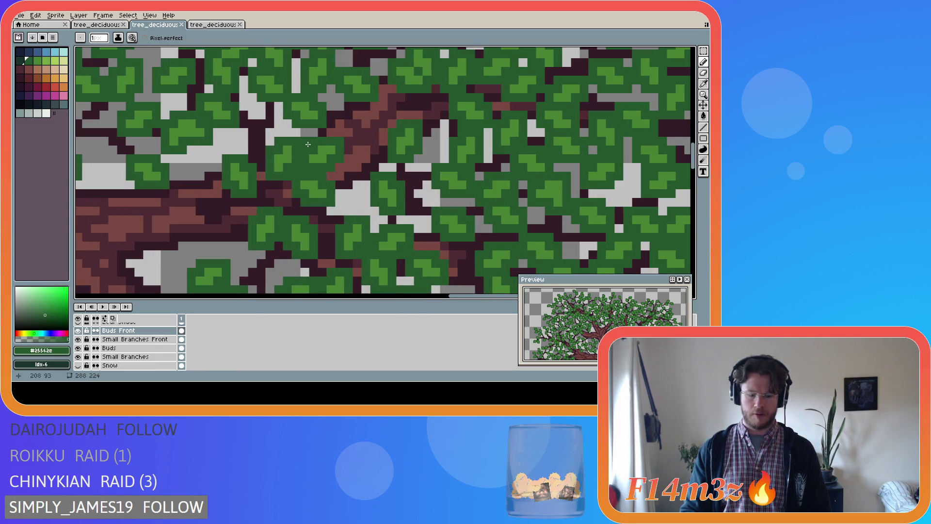
Shift a small rectangular leaf block one pixel up and right, then hide Buds Front.
{"action": "key", "text": "m"}
{"action": "left_click_drag", "start_coordinate": [298, 134], "coordinate": [347, 175]}
{"action": "scroll", "coordinate": [393, 212], "scroll_direction": "down", "scroll_amount": 1}
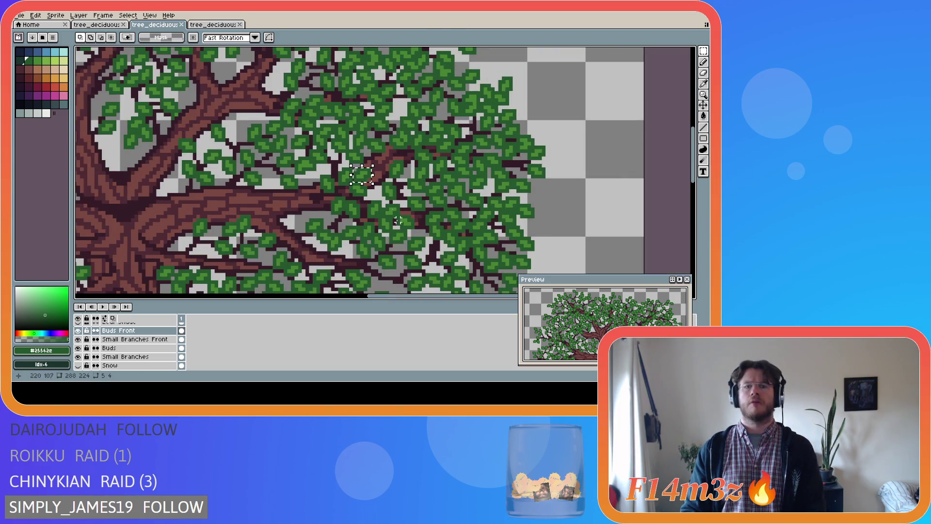
{"action": "key", "text": "ctrl+t"}
{"action": "key", "text": "Up"}
{"action": "key", "text": "Right"}
{"action": "key", "text": "ctrl+d"}
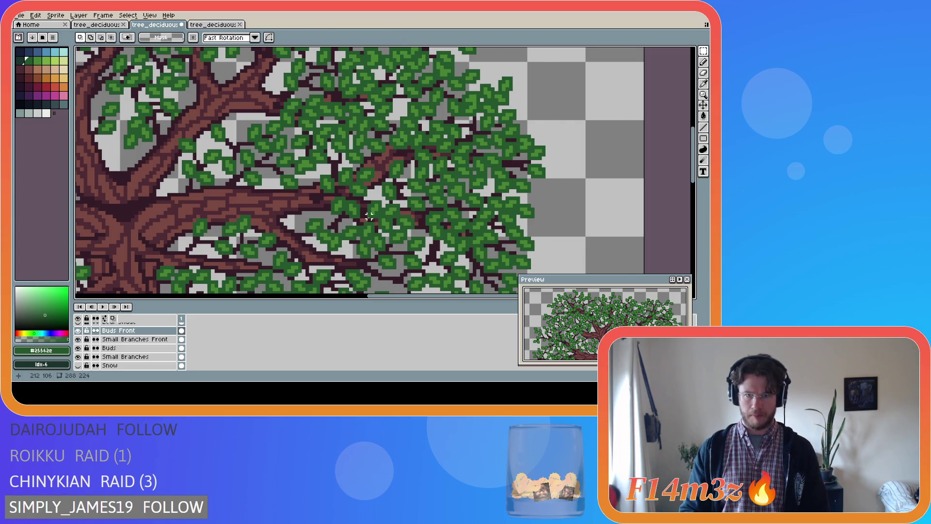
{"action": "scroll", "coordinate": [368, 216], "scroll_direction": "up", "scroll_amount": 1}
{"action": "left_click", "coordinate": [78, 330]}
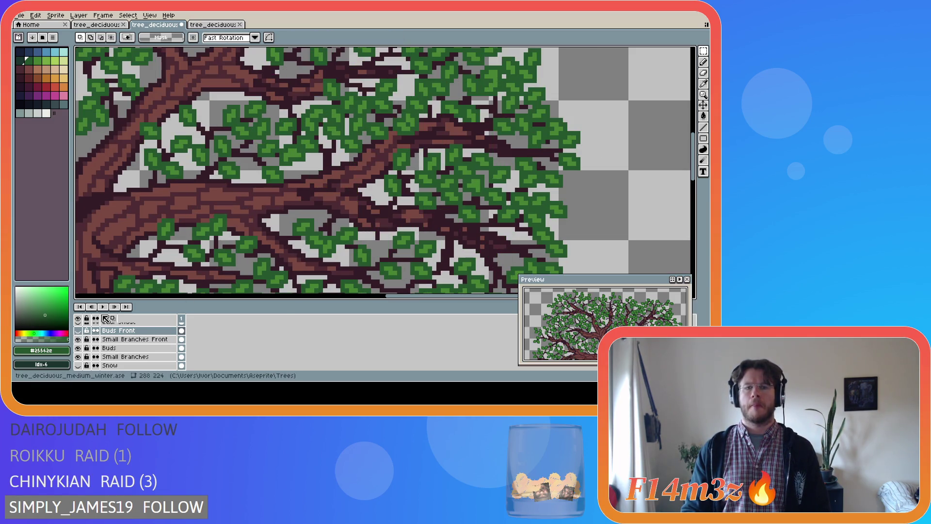
Toggle the Buds Front layer's visibility repeatedly to compare the canopy with and without it.
{"action": "left_click", "coordinate": [67, 329]}
{"action": "left_click", "coordinate": [78, 331]}
{"action": "left_click", "coordinate": [77, 331]}
{"action": "left_click", "coordinate": [77, 330]}
{"action": "left_click", "coordinate": [78, 330]}
{"action": "left_click", "coordinate": [78, 330]}
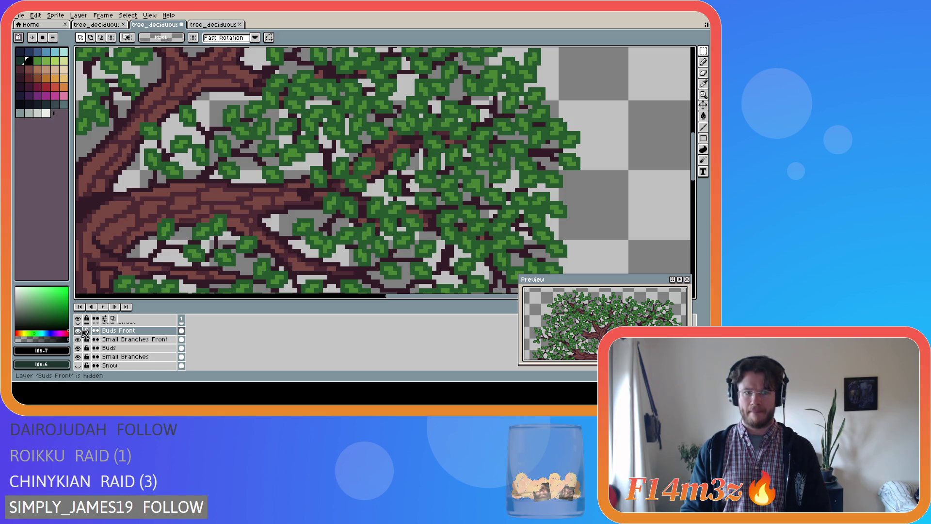
{"action": "left_click", "coordinate": [77, 330]}
{"action": "left_click", "coordinate": [77, 330]}
{"action": "left_click", "coordinate": [79, 333]}
{"action": "left_click", "coordinate": [79, 333]}
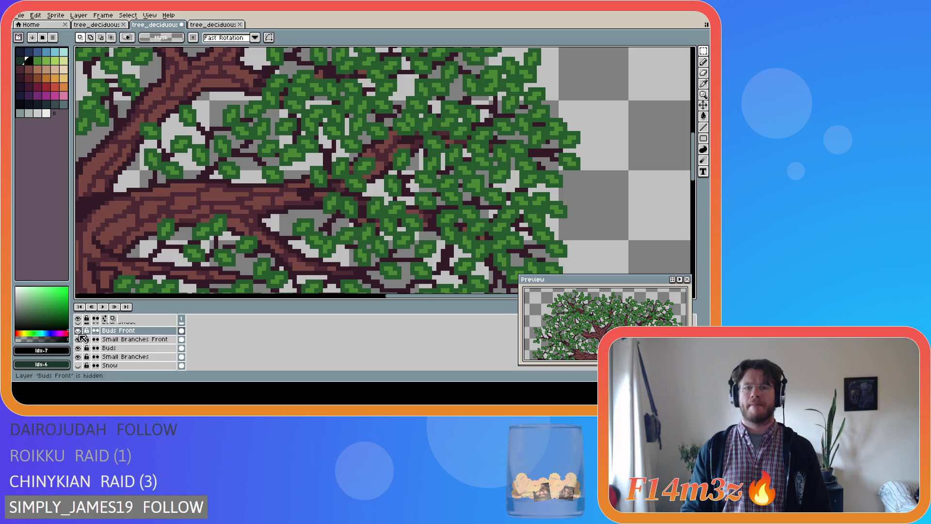
{"action": "left_click", "coordinate": [79, 332]}
{"action": "left_click", "coordinate": [79, 333]}
{"action": "left_click", "coordinate": [79, 332]}
{"action": "left_click", "coordinate": [79, 332]}
{"action": "left_click", "coordinate": [79, 333]}
{"action": "left_click", "coordinate": [79, 332]}
{"action": "left_click", "coordinate": [79, 333]}
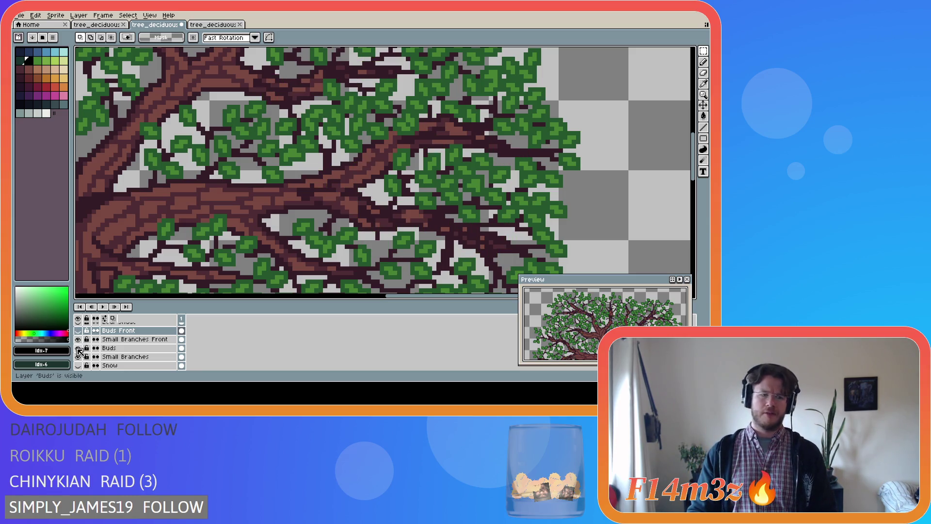
Compare the canvas with the Tree layer's trunk hidden and shown, then undo the last eraser and pencil strokes.
{"action": "scroll", "coordinate": [80, 340], "scroll_direction": "down", "scroll_amount": 3}
{"action": "left_click", "coordinate": [78, 348]}
{"action": "left_click", "coordinate": [77, 348]}
{"action": "left_click", "coordinate": [78, 349]}
{"action": "left_click", "coordinate": [77, 349]}
{"action": "left_click", "coordinate": [78, 348]}
{"action": "left_click", "coordinate": [78, 348]}
{"action": "left_click", "coordinate": [78, 349]}
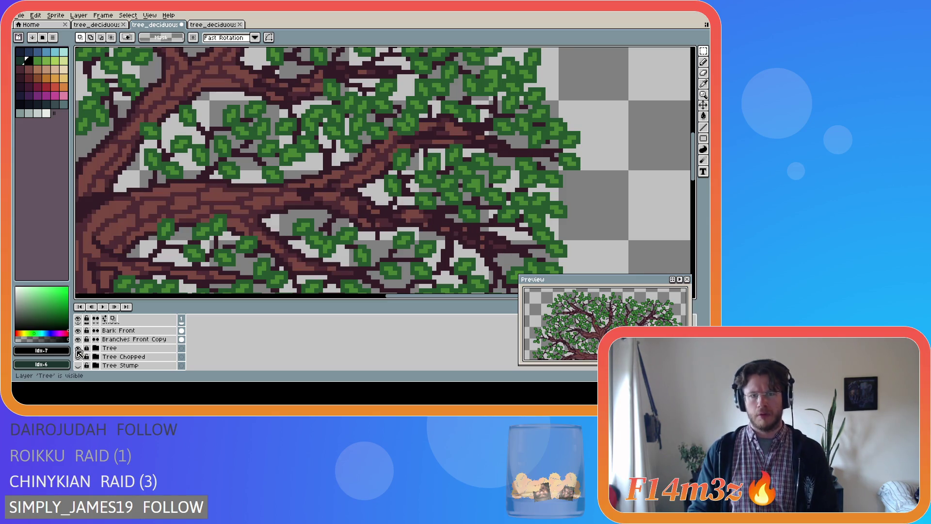
{"action": "left_click", "coordinate": [78, 348]}
{"action": "left_click", "coordinate": [78, 348]}
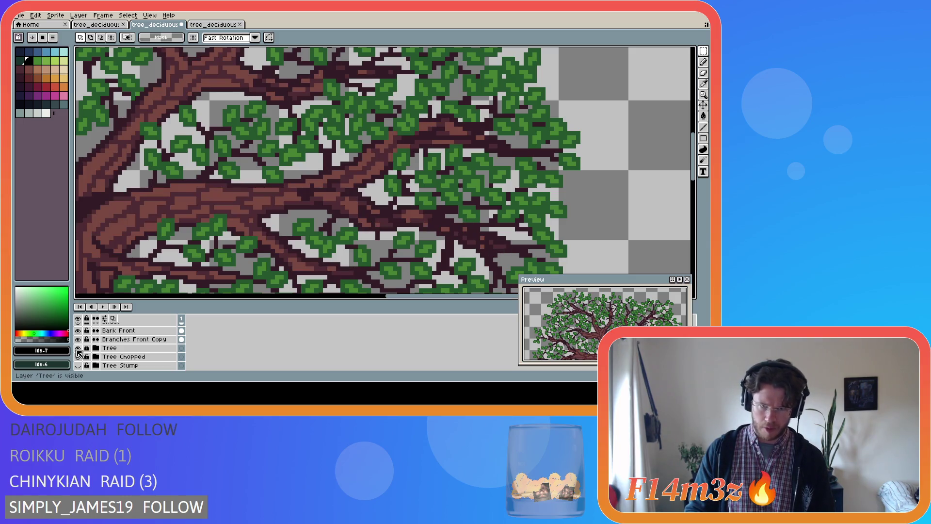
{"action": "key", "text": "ctrl+z"}
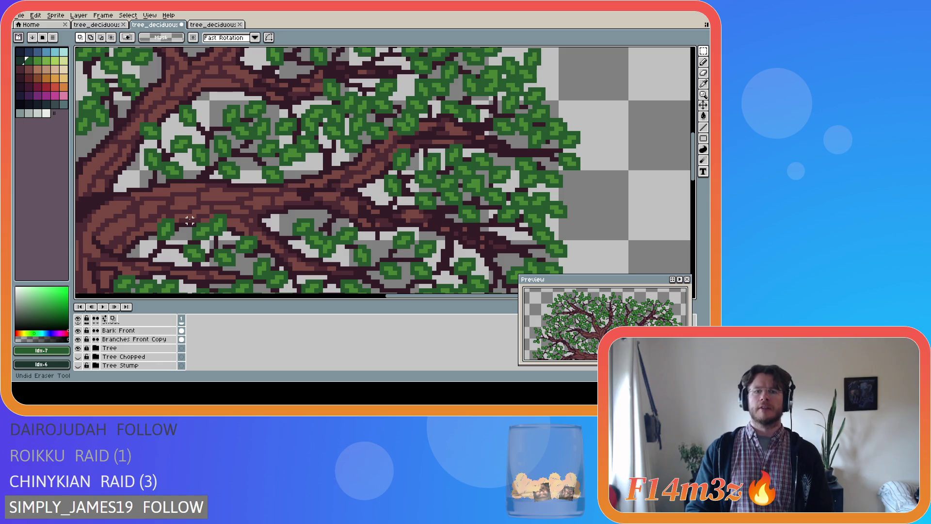
{"action": "key", "text": "ctrl+z"}
{"action": "key", "text": "ctrl+z"}
{"action": "key", "text": "ctrl+z"}
{"action": "key", "text": "ctrl+z"}
{"action": "key", "text": "ctrl+z"}
{"action": "key", "text": "ctrl+z"}
{"action": "key", "text": "ctrl+z"}
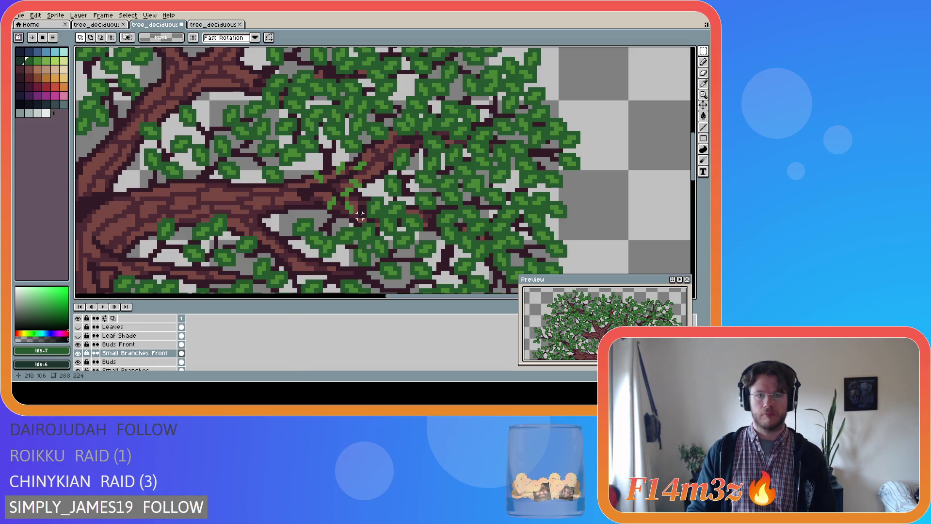
On Buds Front, select a single bud leaf by colour, then cancel the move and deselect.
{"action": "key", "text": "alt+Up"}
{"action": "key", "text": "w"}
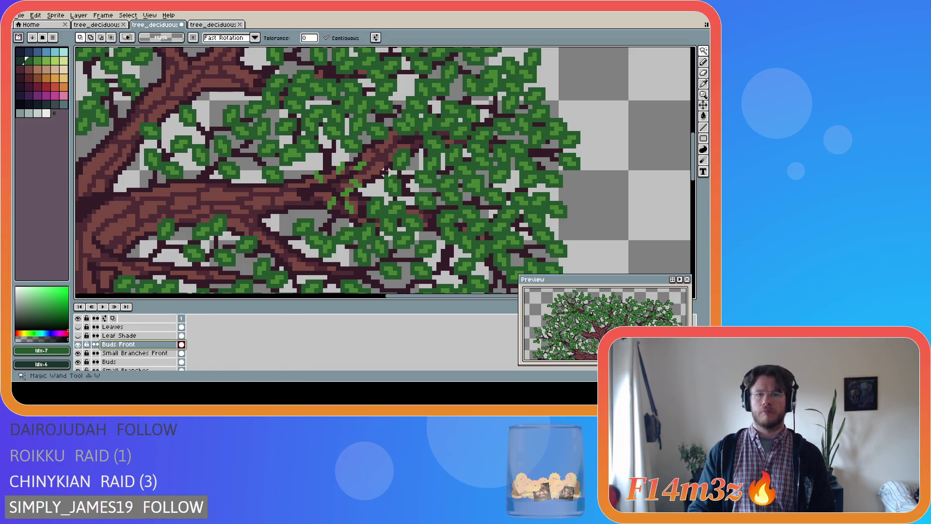
{"action": "left_click", "coordinate": [359, 167]}
{"action": "key", "text": "ctrl+t"}
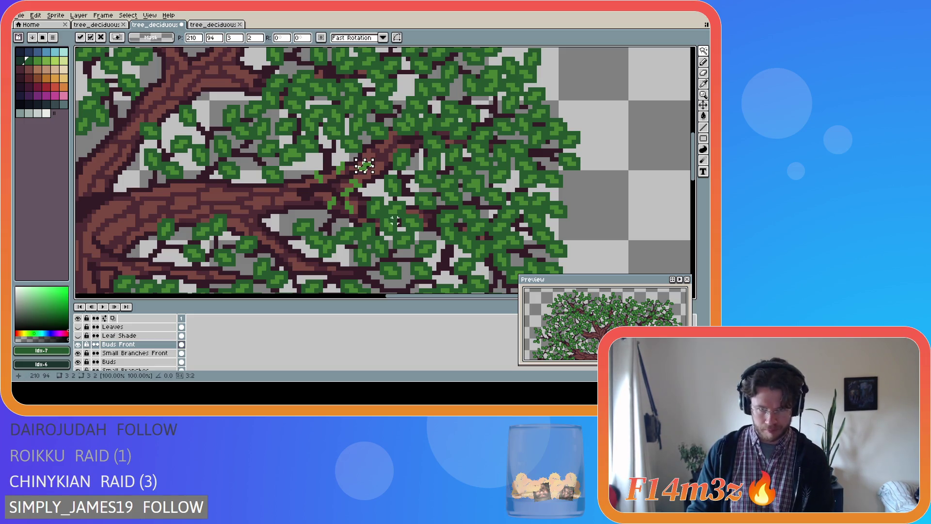
{"action": "key", "text": "ctrl+z"}
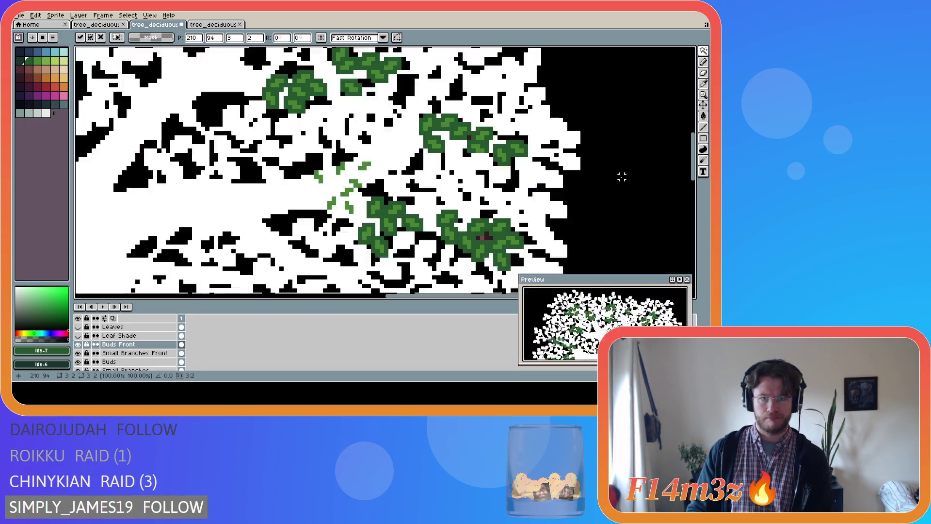
{"action": "key", "text": "m"}
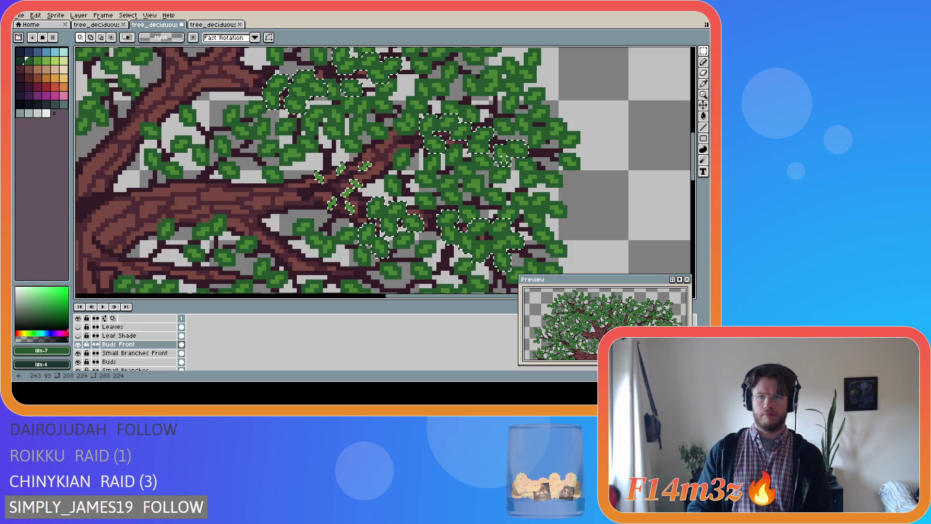
{"action": "key", "text": "ctrl+d"}
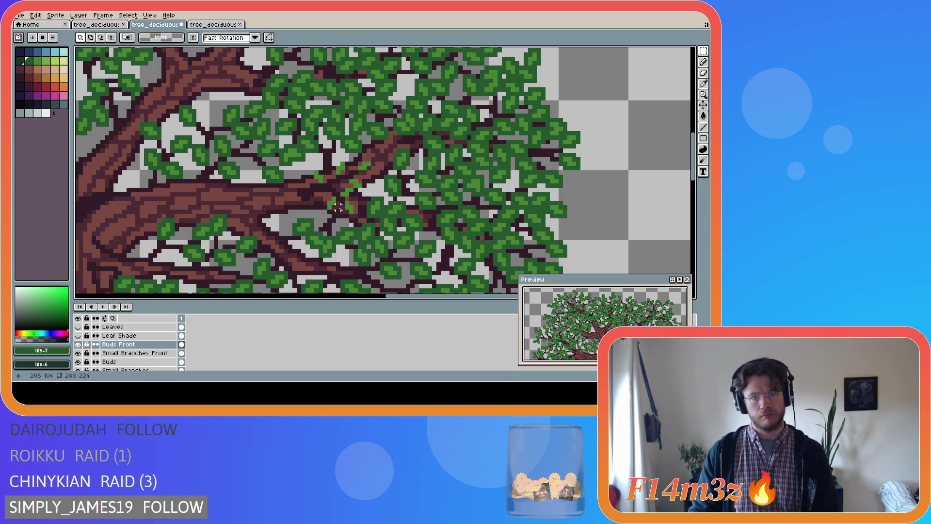
Nudge a small bud-leaf cluster one pixel right and one up, then clear the selection.
{"action": "key", "text": "w"}
{"action": "left_click", "coordinate": [364, 165]}
{"action": "key", "text": "Right"}
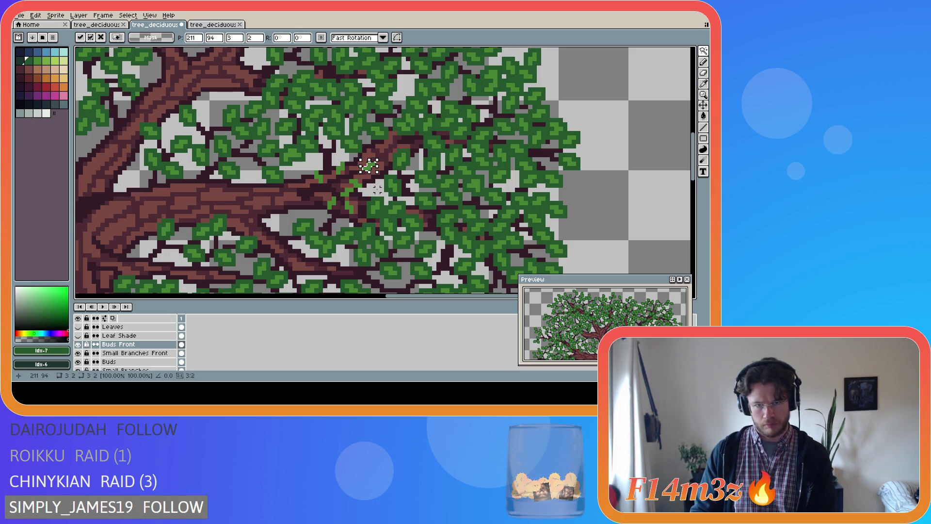
{"action": "key", "text": "Up"}
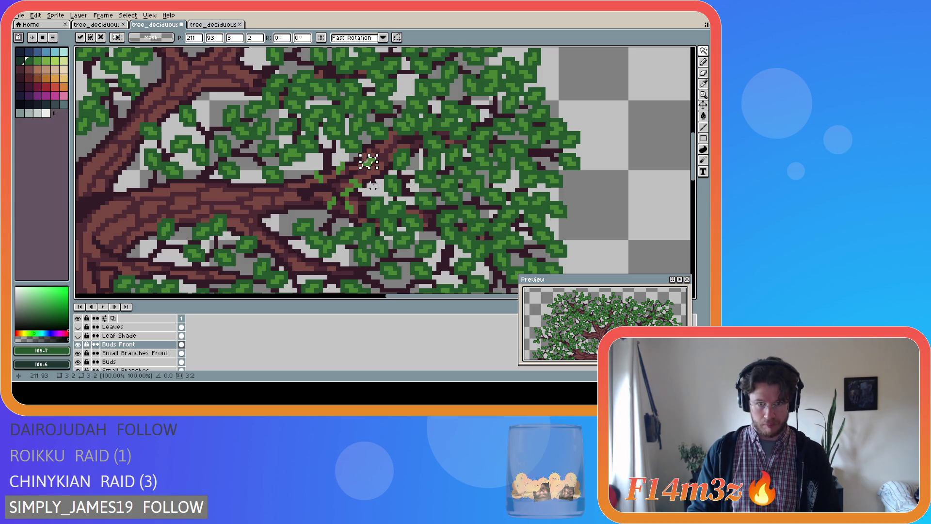
{"action": "left_click", "coordinate": [361, 188]}
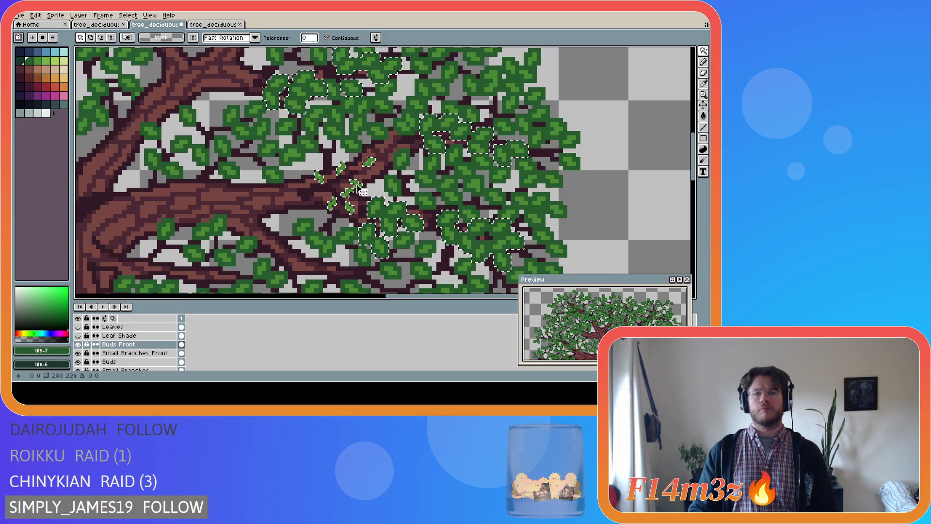
{"action": "key", "text": "m"}
{"action": "left_click", "coordinate": [451, 124]}
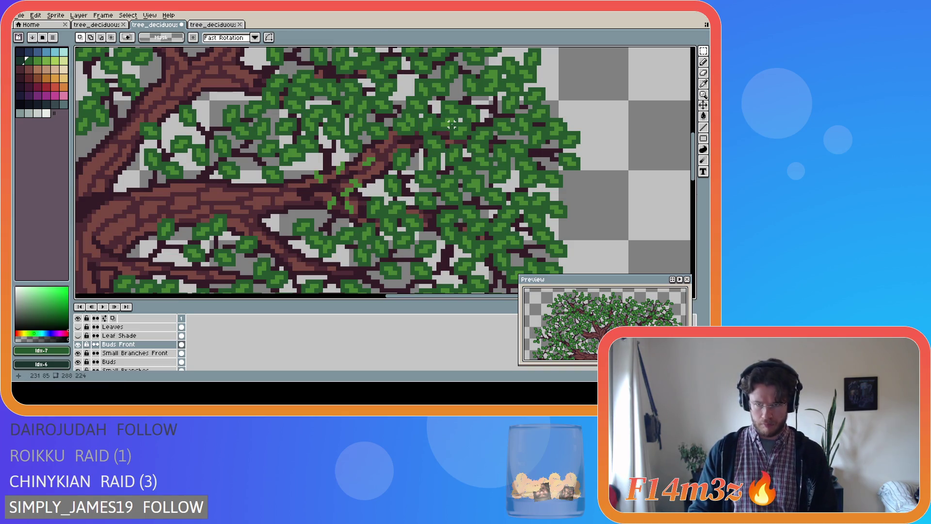
Pick the dark bark colour, then shift a few selected bud pixels one pixel up and right.
{"action": "scroll", "coordinate": [351, 190], "scroll_direction": "up", "scroll_amount": 1}
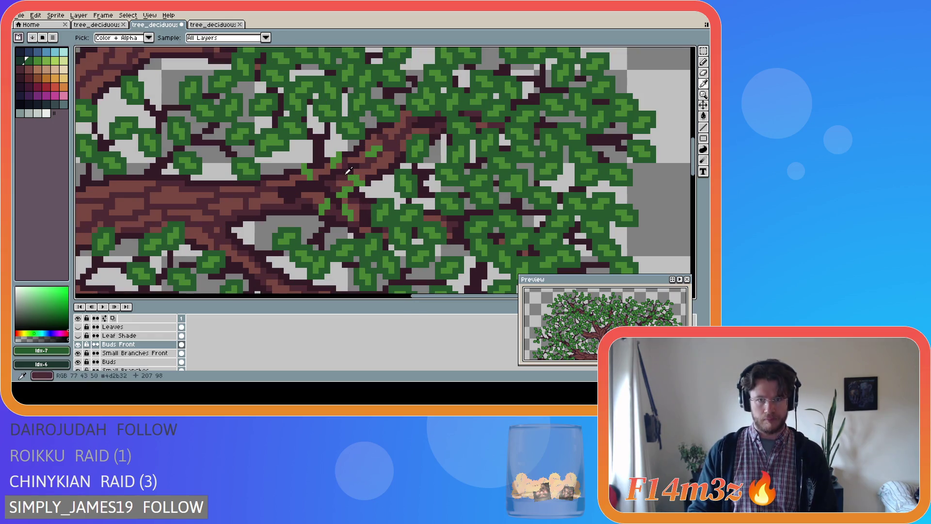
{"action": "key", "text": "b"}
{"action": "left_click", "coordinate": [359, 160], "text": "alt"}
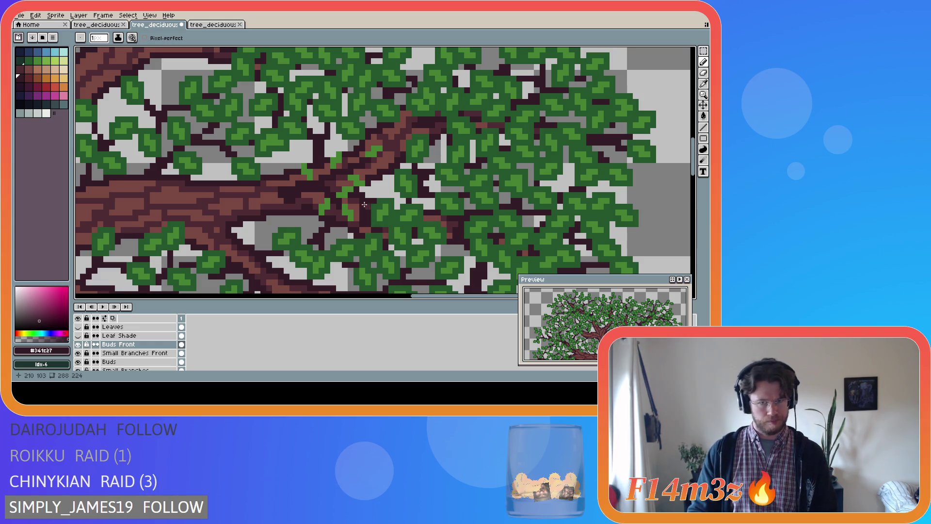
{"action": "key", "text": "e"}
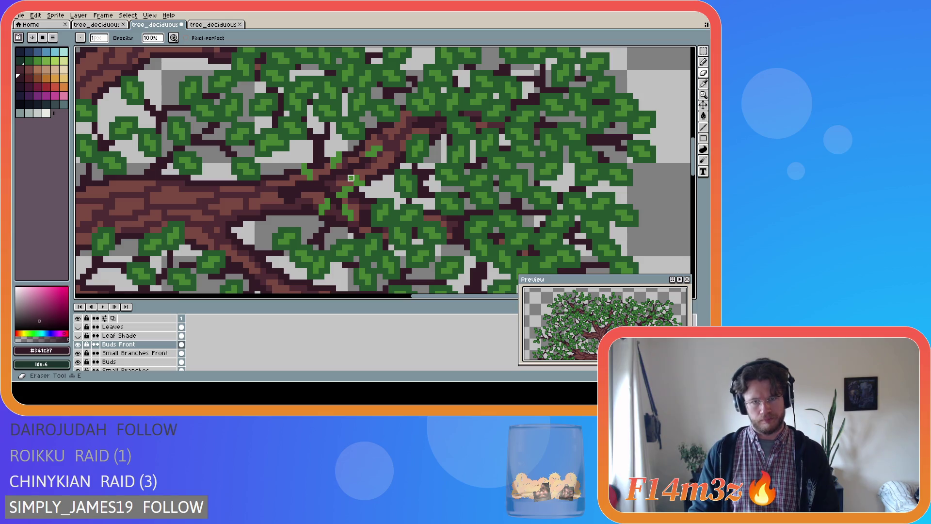
{"action": "key", "text": "m"}
{"action": "left_click_drag", "start_coordinate": [343, 175], "coordinate": [365, 190]}
{"action": "key", "text": "Up"}
{"action": "key", "text": "Right"}
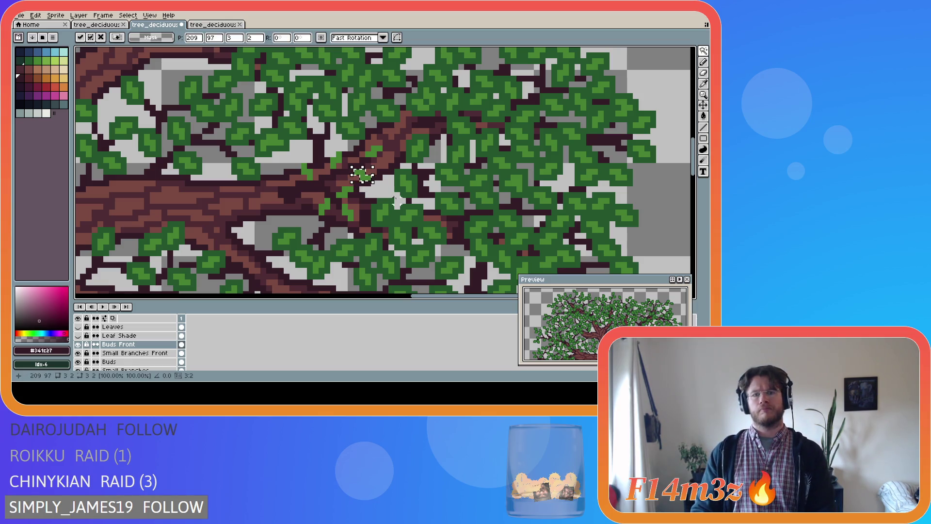
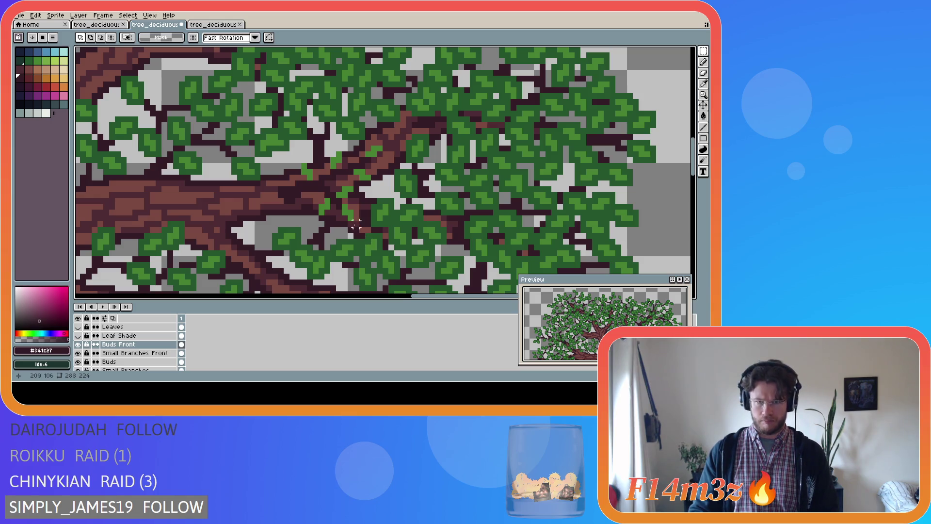
Select the small leaf cluster, nudge it one pixel right and down, and commit it.
{"action": "left_click_drag", "start_coordinate": [338, 200], "coordinate": [358, 224]}
{"action": "key", "text": "Right"}
{"action": "key", "text": "Down"}
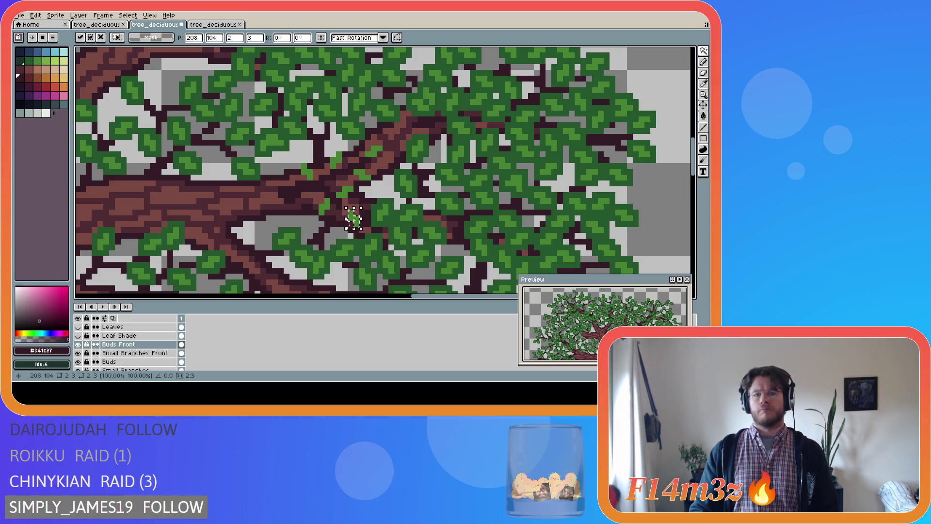
{"action": "left_click", "coordinate": [311, 248]}
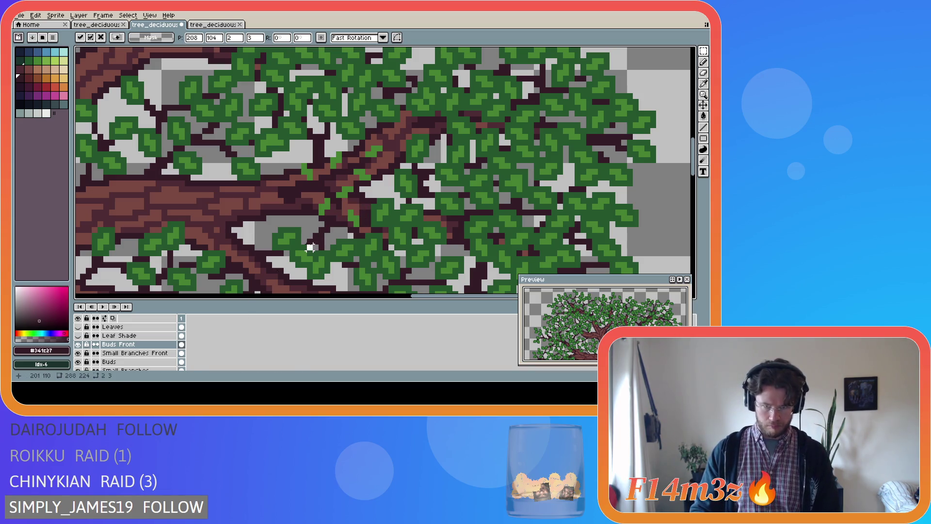
Return to the pencil, pick dark green #25562e, and make Buds Front the active layer.
{"action": "left_click", "coordinate": [135, 352]}
{"action": "key", "text": "b"}
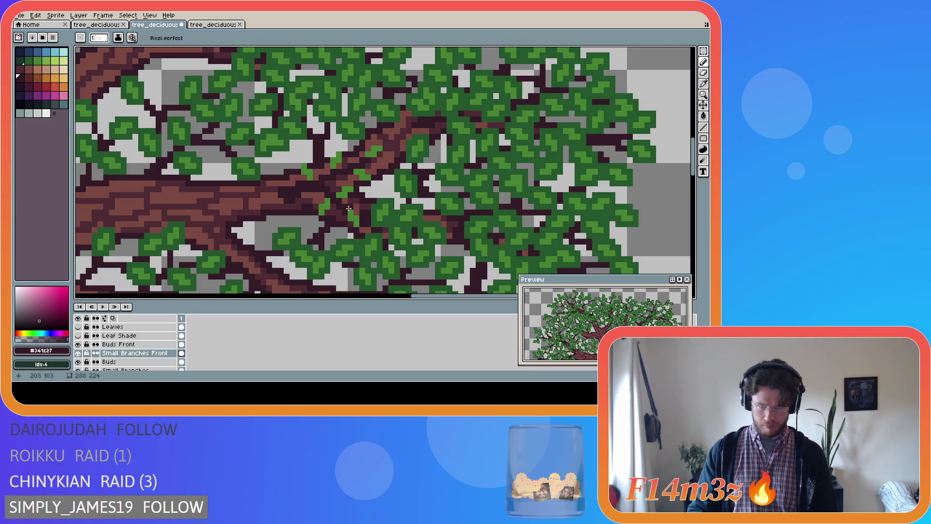
{"action": "scroll", "coordinate": [304, 217], "scroll_direction": "down", "scroll_amount": 2}
{"action": "scroll", "coordinate": [325, 221], "scroll_direction": "up", "scroll_amount": 2}
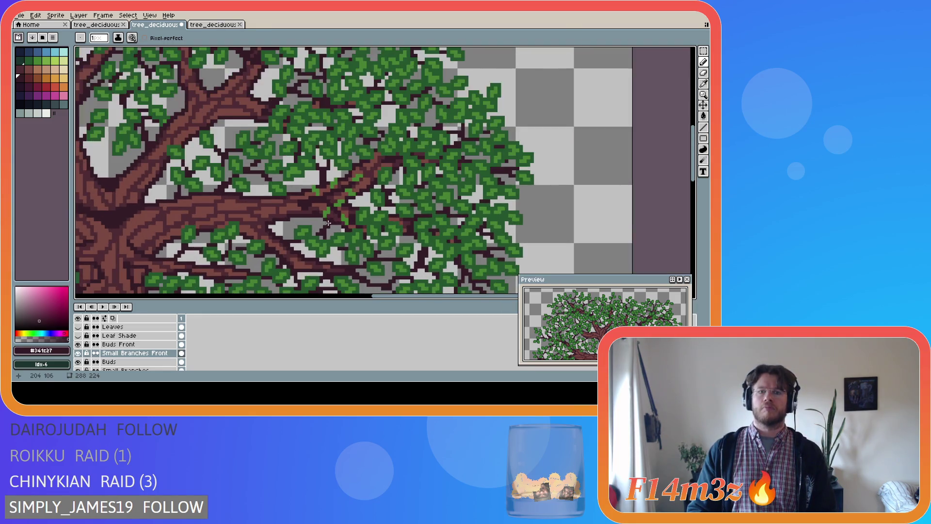
{"action": "scroll", "coordinate": [328, 222], "scroll_direction": "down", "scroll_amount": 1}
{"action": "scroll", "coordinate": [328, 223], "scroll_direction": "up", "scroll_amount": 1}
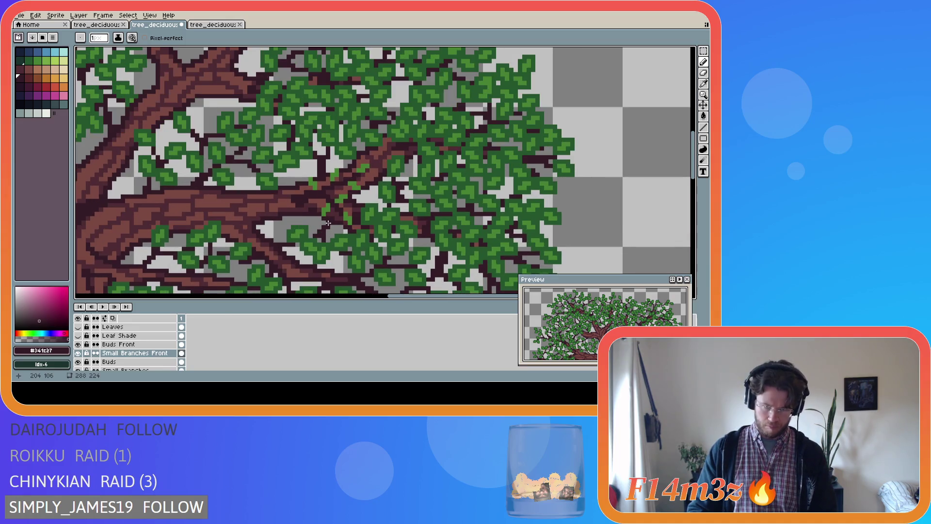
{"action": "scroll", "coordinate": [328, 223], "scroll_direction": "up", "scroll_amount": 1}
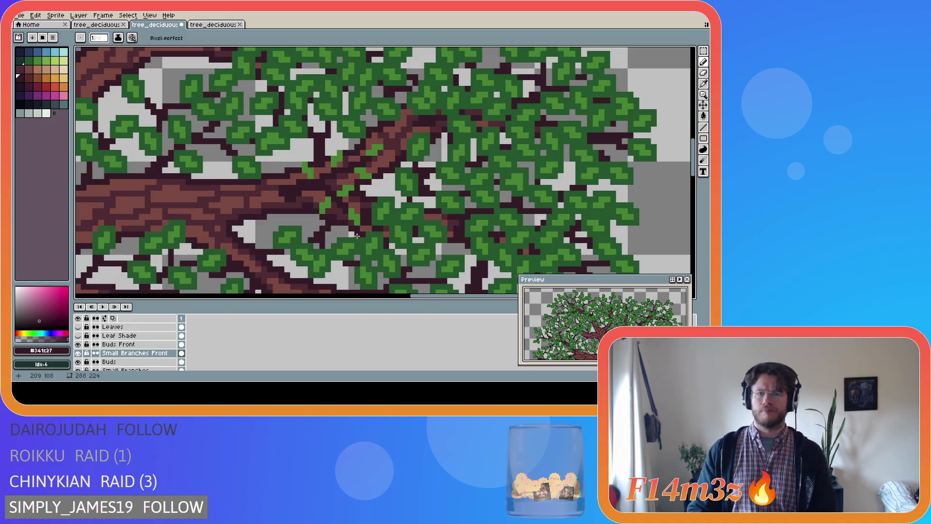
{"action": "left_click", "coordinate": [345, 181], "text": "alt"}
{"action": "left_click", "coordinate": [118, 344]}
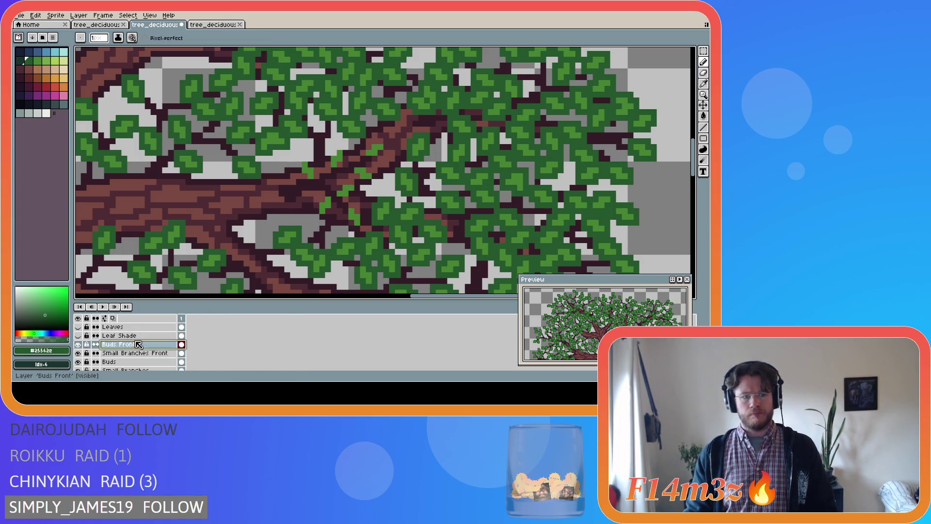
Paint dark green bud pixels around the central branch fork.
{"action": "left_click", "coordinate": [349, 197]}
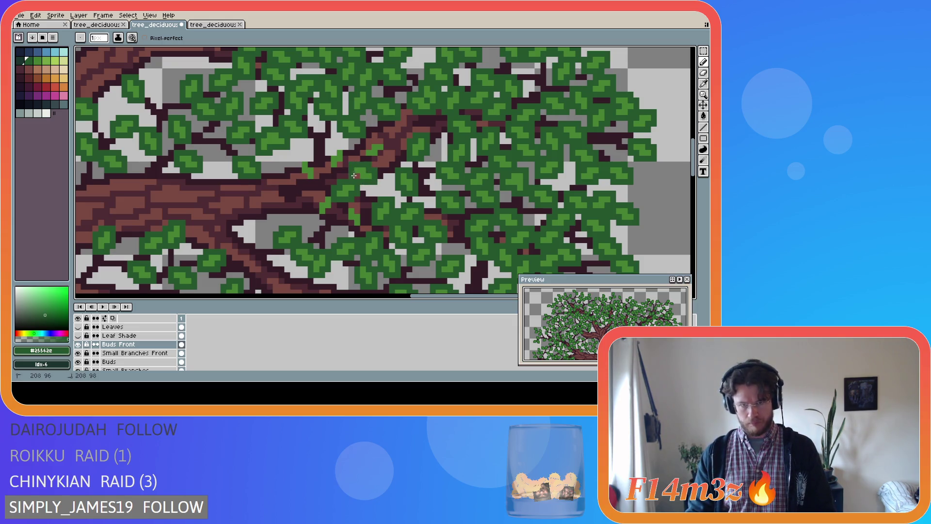
{"action": "left_click_drag", "start_coordinate": [363, 159], "coordinate": [382, 158]}
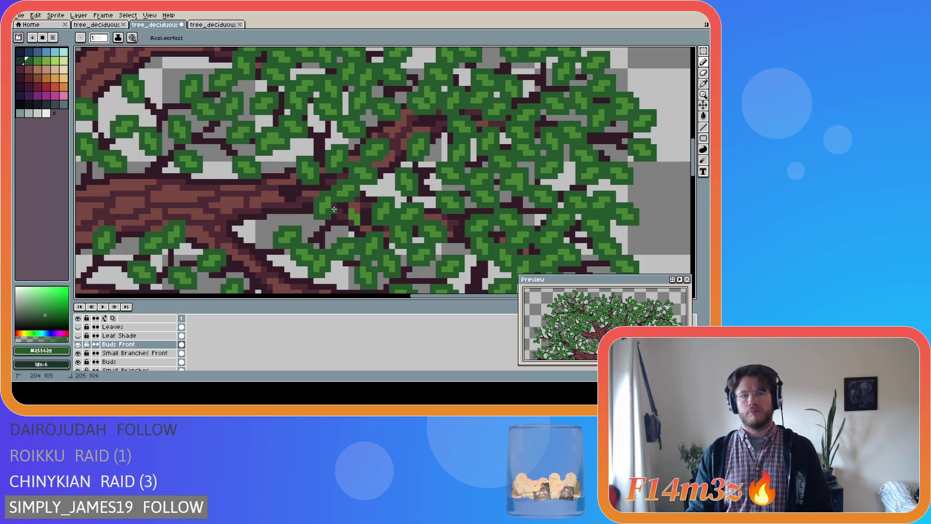
{"action": "mouse_move", "coordinate": [344, 205]}
{"action": "left_mouse_down"}
{"action": "mouse_move", "coordinate": [347, 222]}
{"action": "mouse_move", "coordinate": [360, 227]}
{"action": "mouse_move", "coordinate": [357, 208]}
{"action": "left_mouse_up"}
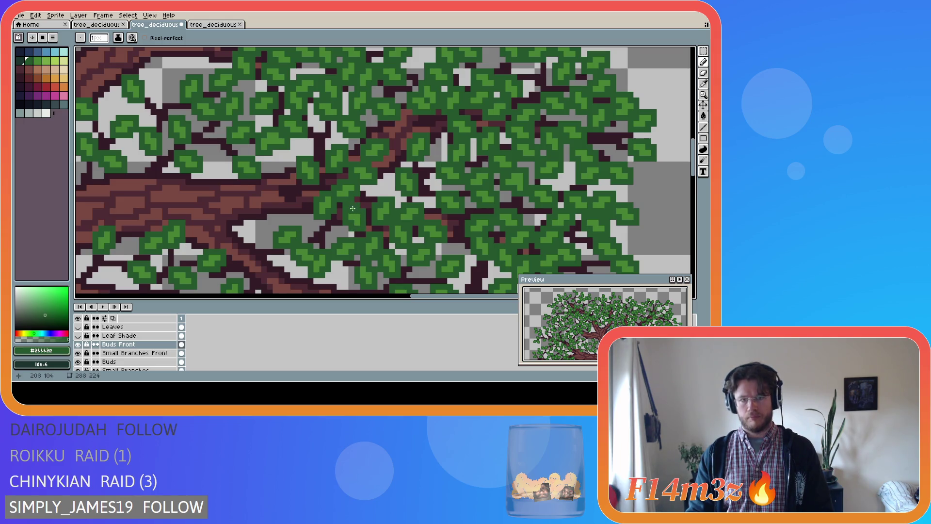
{"action": "scroll", "coordinate": [351, 205], "scroll_direction": "down", "scroll_amount": 4}
Save the file, then paint a sampled dark branch pixel on the Small Branches Front layer.
{"action": "key", "text": "ctrl+s"}
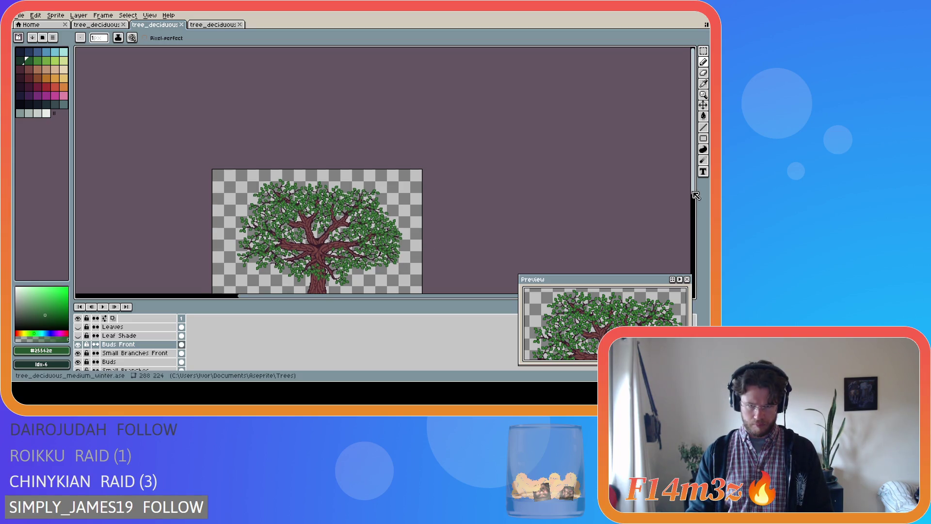
{"action": "scroll", "coordinate": [410, 235], "scroll_direction": "down", "scroll_amount": 3}
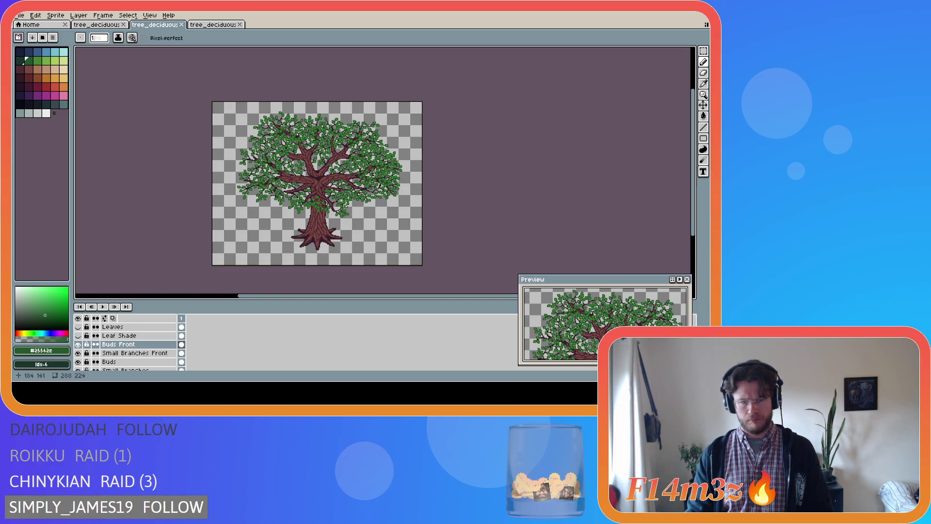
{"action": "scroll", "coordinate": [357, 180], "scroll_direction": "up", "scroll_amount": 4}
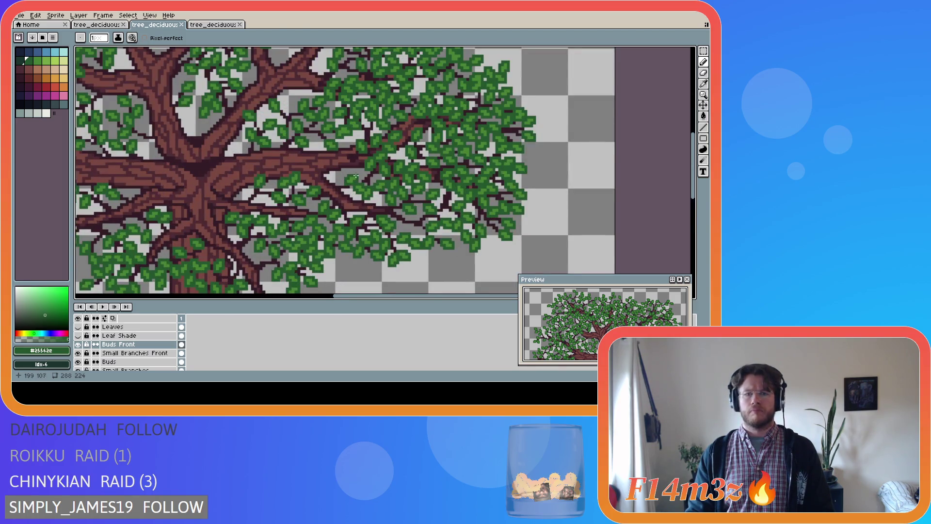
{"action": "scroll", "coordinate": [355, 167], "scroll_direction": "up", "scroll_amount": 1}
{"action": "left_click", "coordinate": [353, 156], "text": "alt"}
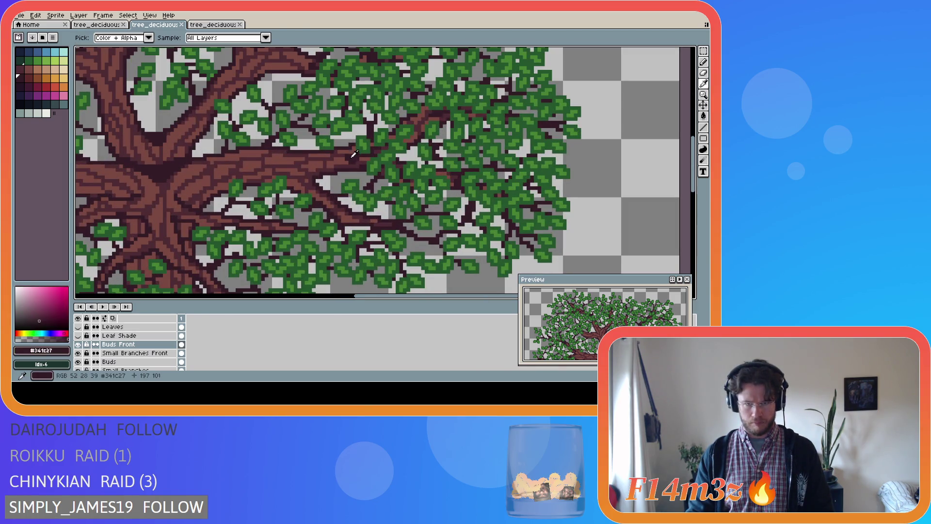
{"action": "left_click", "coordinate": [112, 351]}
{"action": "left_click", "coordinate": [352, 152]}
{"action": "key", "text": "e"}
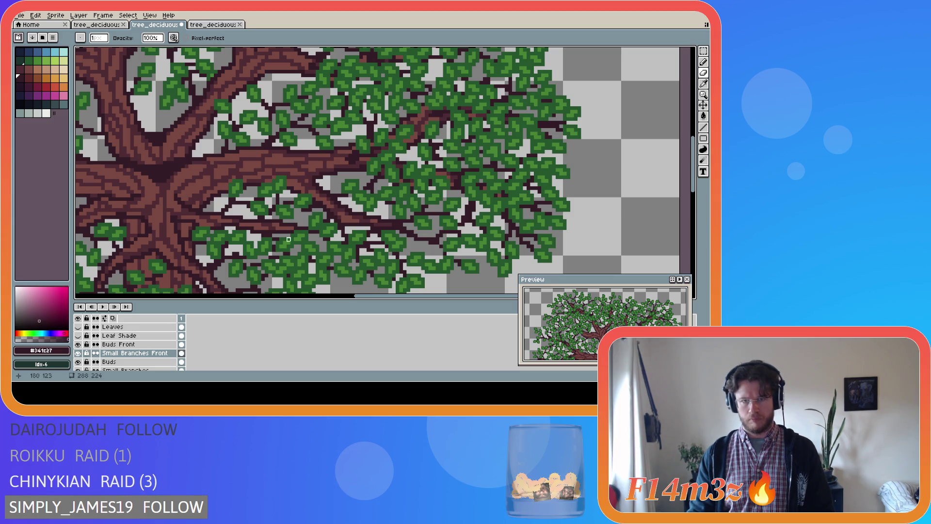
Hide and reshow Buds Front to check the bare branches, then save the tree.
{"action": "left_click", "coordinate": [78, 344]}
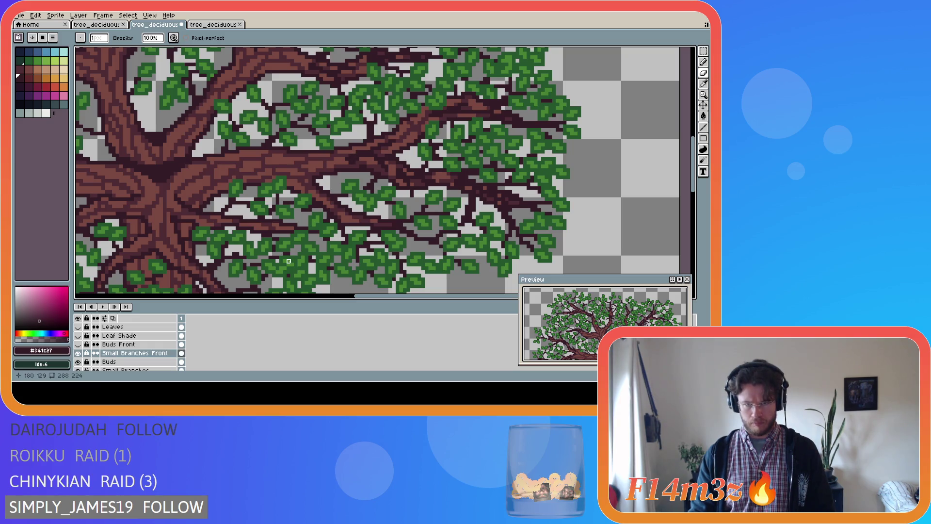
{"action": "scroll", "coordinate": [285, 232], "scroll_direction": "down", "scroll_amount": 2}
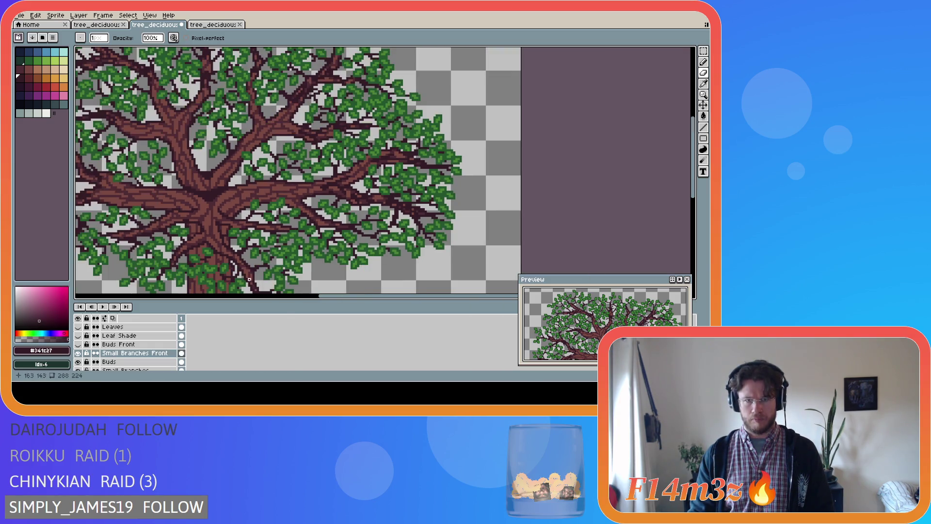
{"action": "left_click", "coordinate": [78, 344]}
{"action": "scroll", "coordinate": [199, 246], "scroll_direction": "down", "scroll_amount": 3}
{"action": "key", "text": "ctrl+s"}
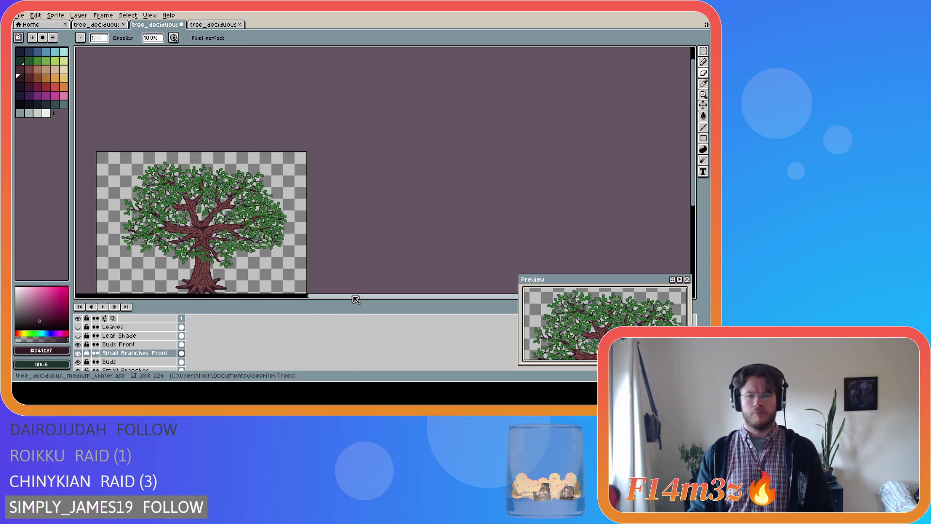
{"action": "left_click_drag", "start_coordinate": [353, 297], "coordinate": [270, 297]}
{"action": "scroll", "coordinate": [655, 213], "scroll_direction": "down", "scroll_amount": 2}
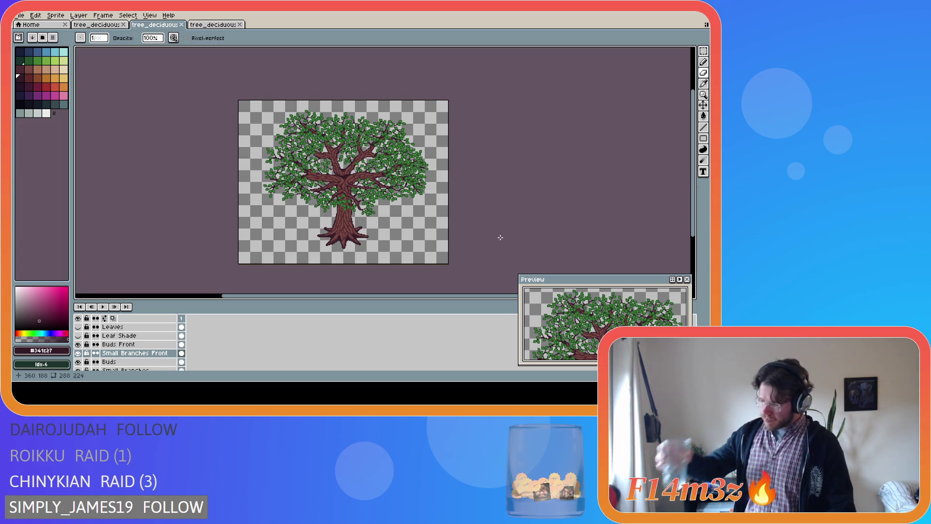
{"action": "key", "text": "i"}
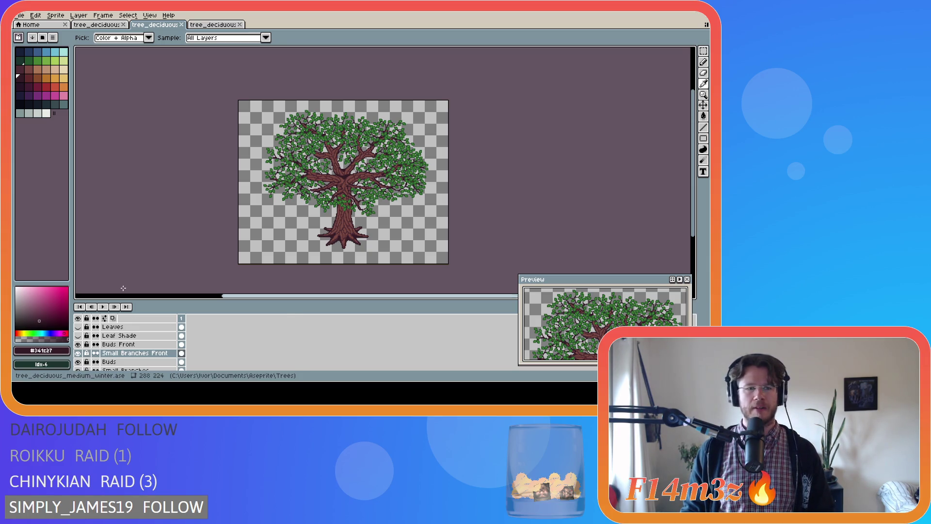
{"action": "key", "text": "b"}
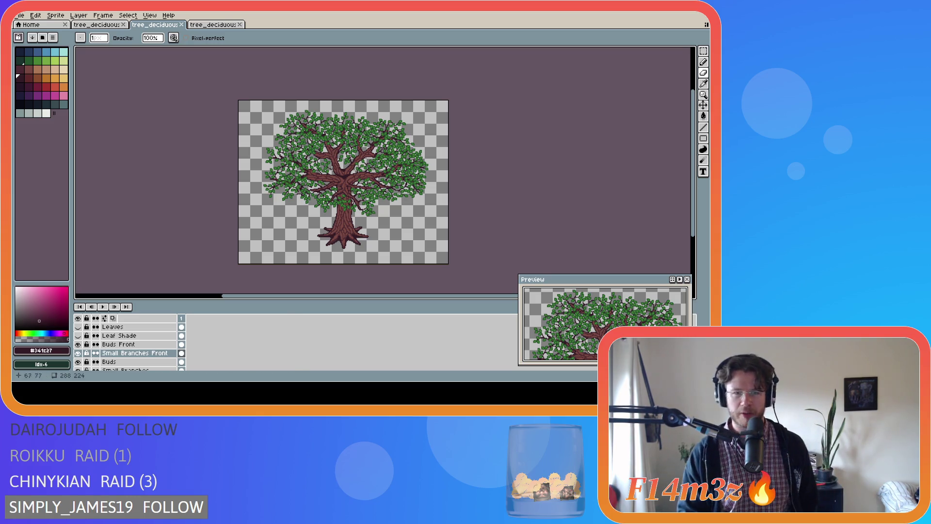
{"action": "scroll", "coordinate": [368, 190], "scroll_direction": "up", "scroll_amount": 2}
{"action": "scroll", "coordinate": [368, 189], "scroll_direction": "down", "scroll_amount": 2}
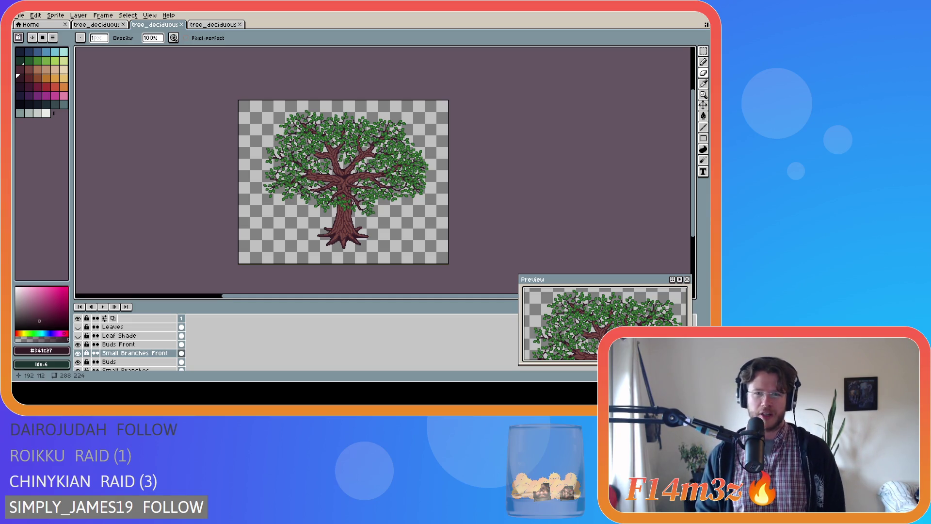
{"action": "scroll", "coordinate": [345, 156], "scroll_direction": "up", "scroll_amount": 2}
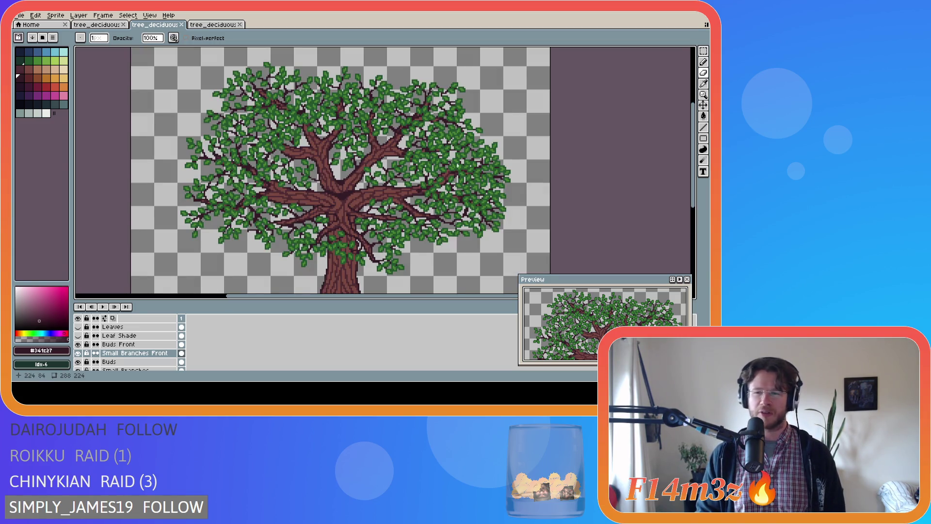
{"action": "scroll", "coordinate": [367, 178], "scroll_direction": "up", "scroll_amount": 1}
{"action": "scroll", "coordinate": [363, 176], "scroll_direction": "down", "scroll_amount": 4}
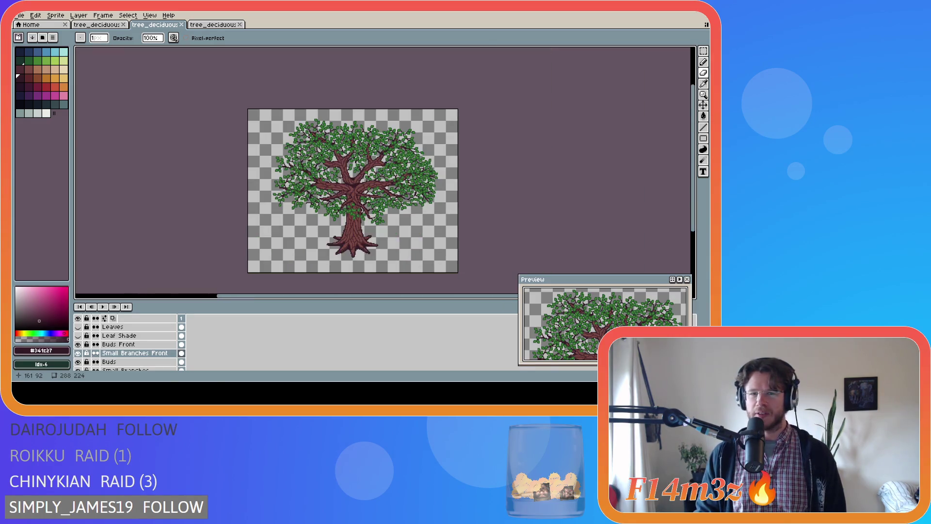
{"action": "scroll", "coordinate": [360, 174], "scroll_direction": "up", "scroll_amount": 3}
{"action": "scroll", "coordinate": [364, 167], "scroll_direction": "down", "scroll_amount": 2}
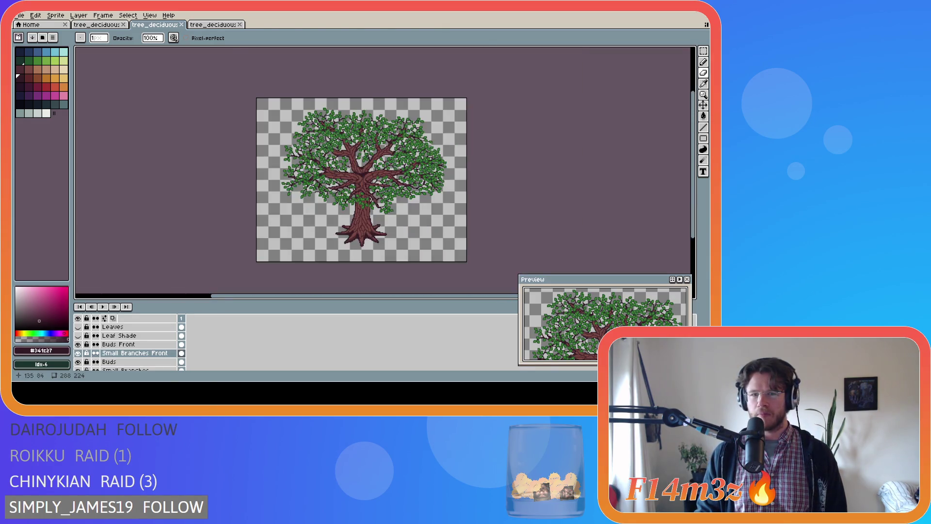
{"action": "scroll", "coordinate": [356, 174], "scroll_direction": "up", "scroll_amount": 4}
{"action": "scroll", "coordinate": [343, 185], "scroll_direction": "down", "scroll_amount": 2}
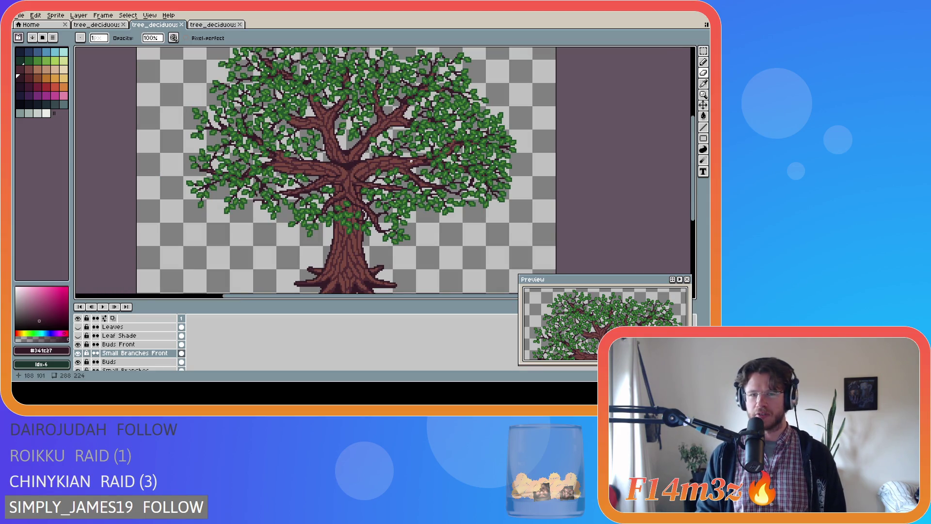
{"action": "scroll", "coordinate": [322, 174], "scroll_direction": "down", "scroll_amount": 2}
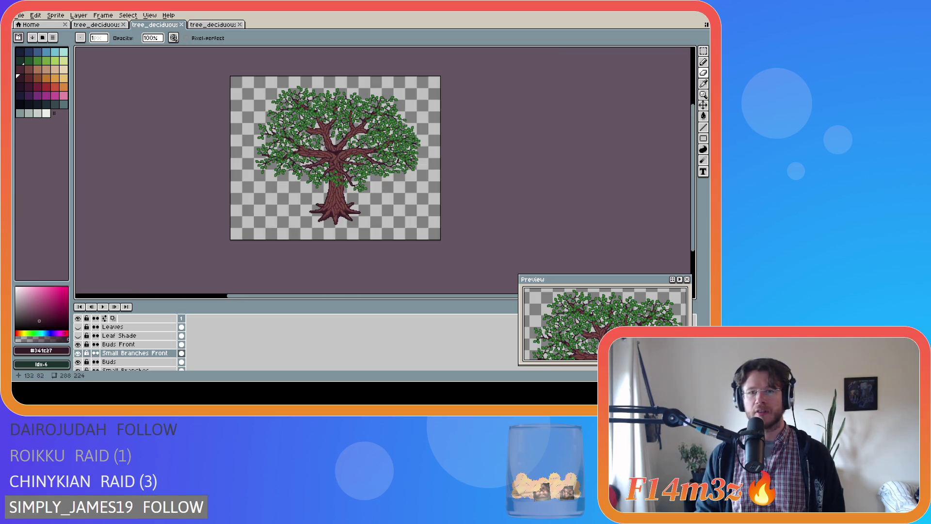
{"action": "scroll", "coordinate": [332, 160], "scroll_direction": "up", "scroll_amount": 2}
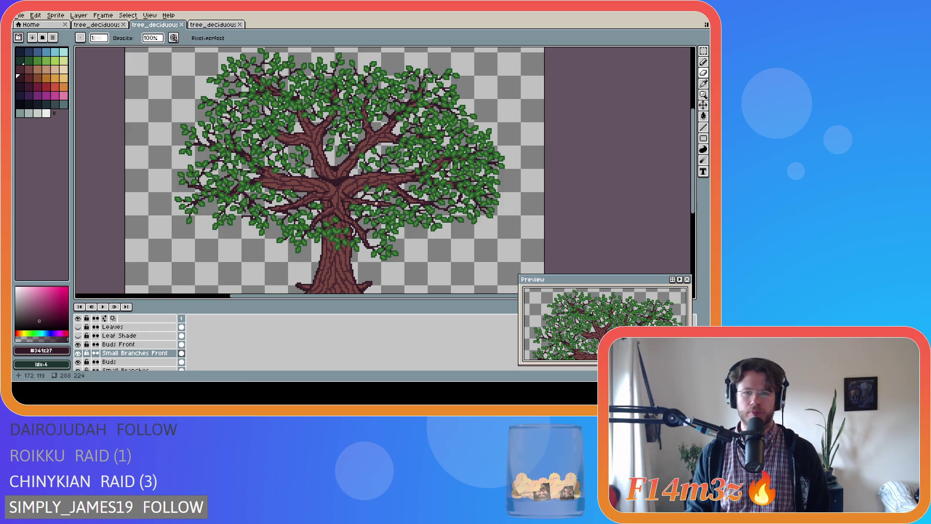
{"action": "scroll", "coordinate": [369, 204], "scroll_direction": "up", "scroll_amount": 1}
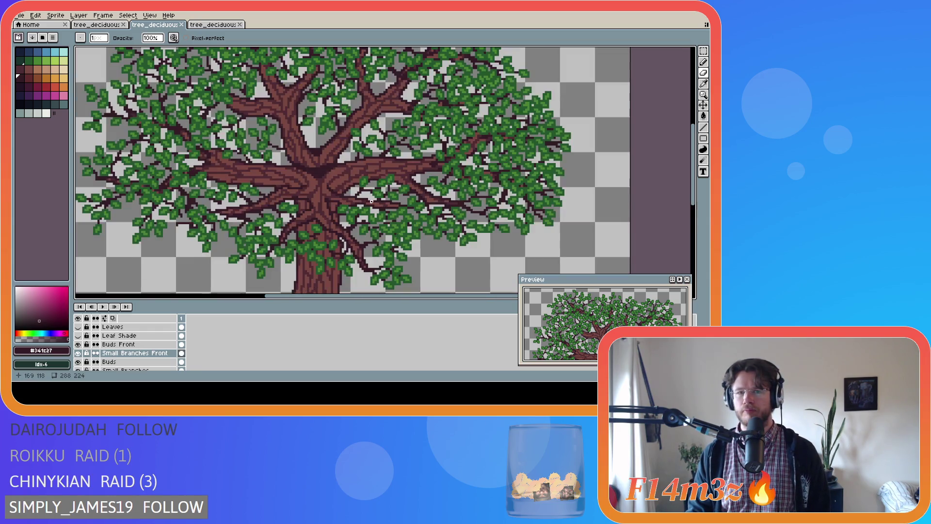
{"action": "scroll", "coordinate": [315, 200], "scroll_direction": "down", "scroll_amount": 1}
{"action": "scroll", "coordinate": [309, 199], "scroll_direction": "up", "scroll_amount": 1}
{"action": "scroll", "coordinate": [309, 199], "scroll_direction": "down", "scroll_amount": 1}
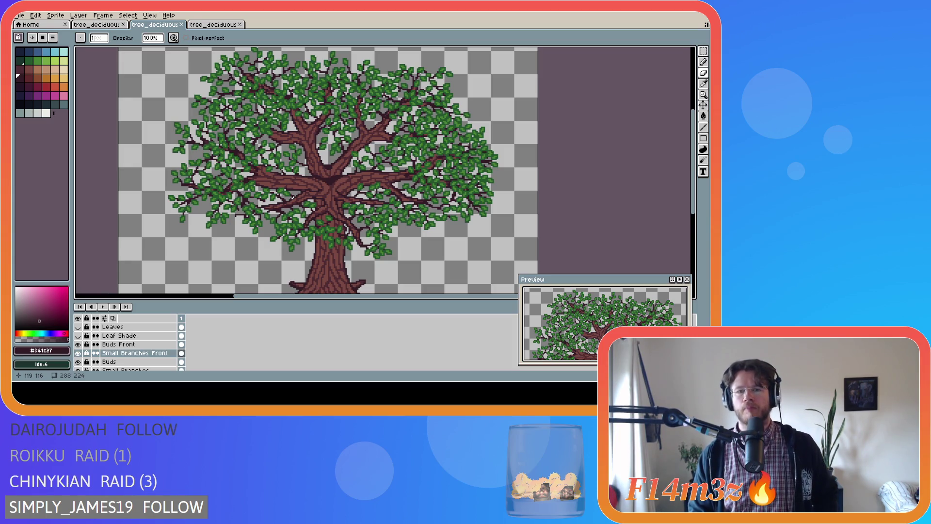
{"action": "scroll", "coordinate": [292, 197], "scroll_direction": "down", "scroll_amount": 1}
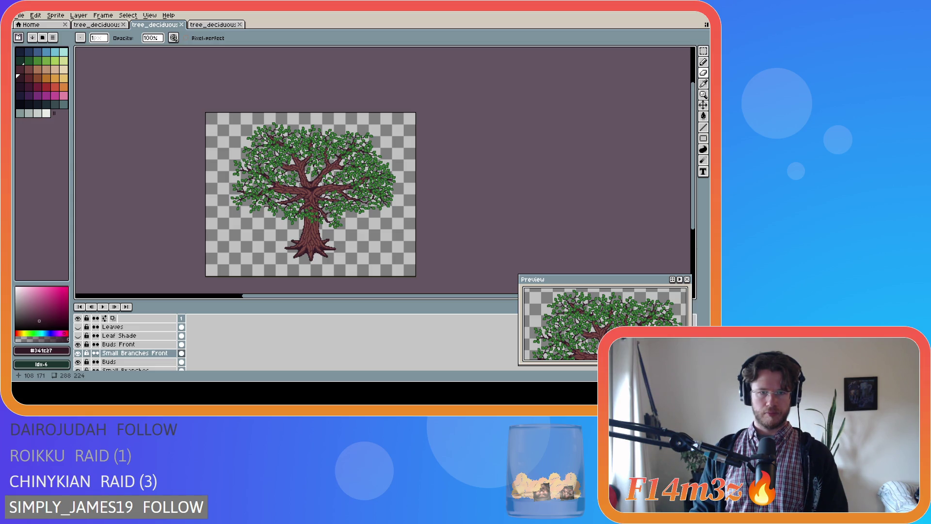
{"action": "scroll", "coordinate": [312, 215], "scroll_direction": "up", "scroll_amount": 2}
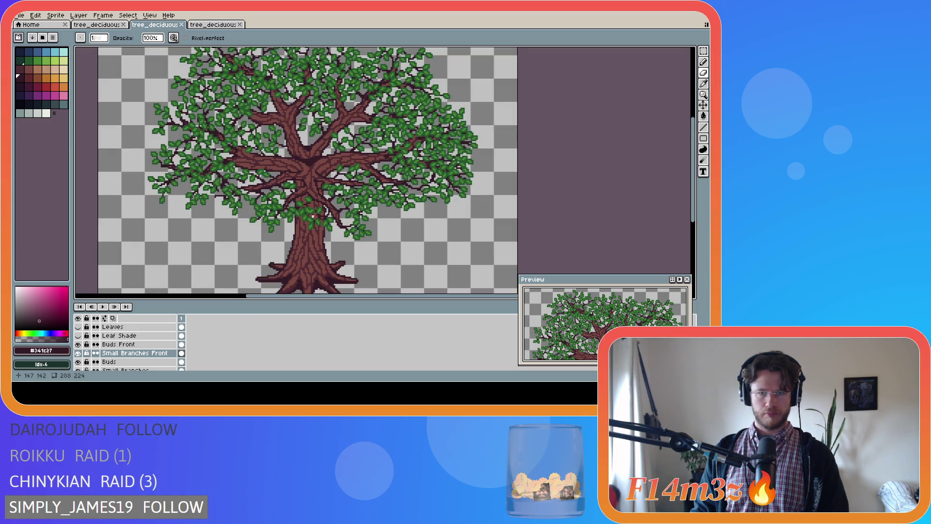
{"action": "scroll", "coordinate": [313, 216], "scroll_direction": "down", "scroll_amount": 2}
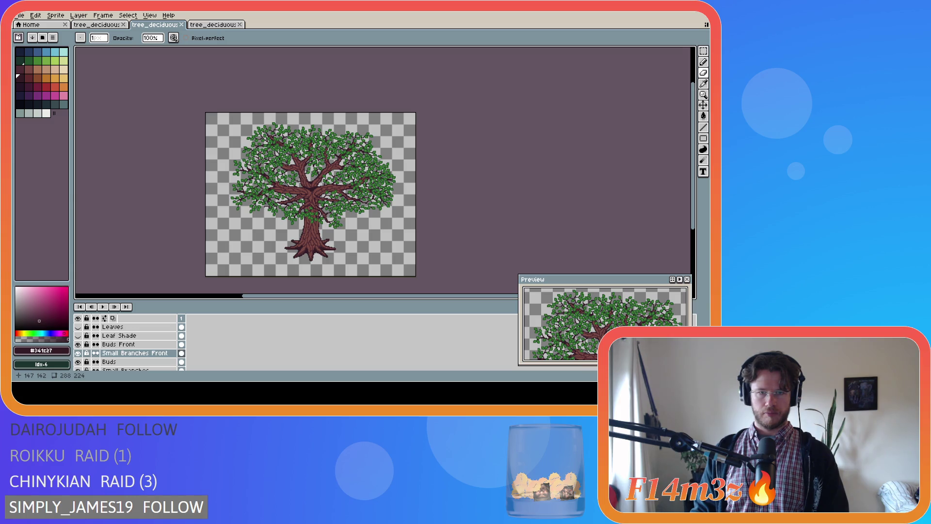
{"action": "scroll", "coordinate": [313, 216], "scroll_direction": "up", "scroll_amount": 1}
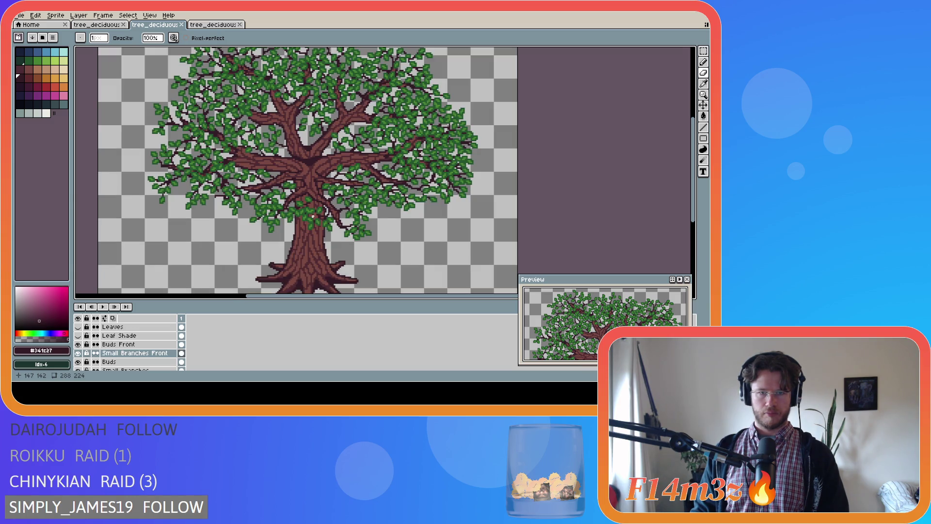
{"action": "scroll", "coordinate": [313, 216], "scroll_direction": "up", "scroll_amount": 1}
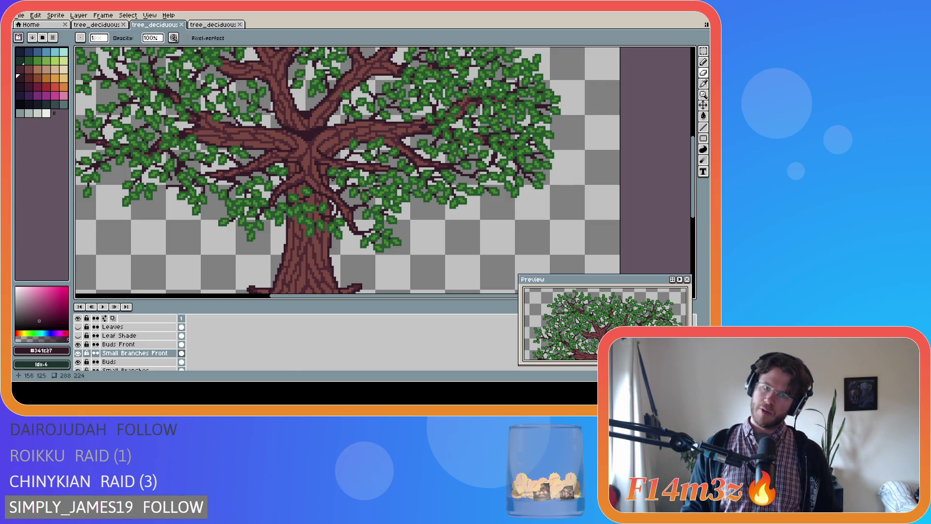
Sample the branch colour and draw a short touch-up stroke on the branches.
{"action": "key", "text": "i"}
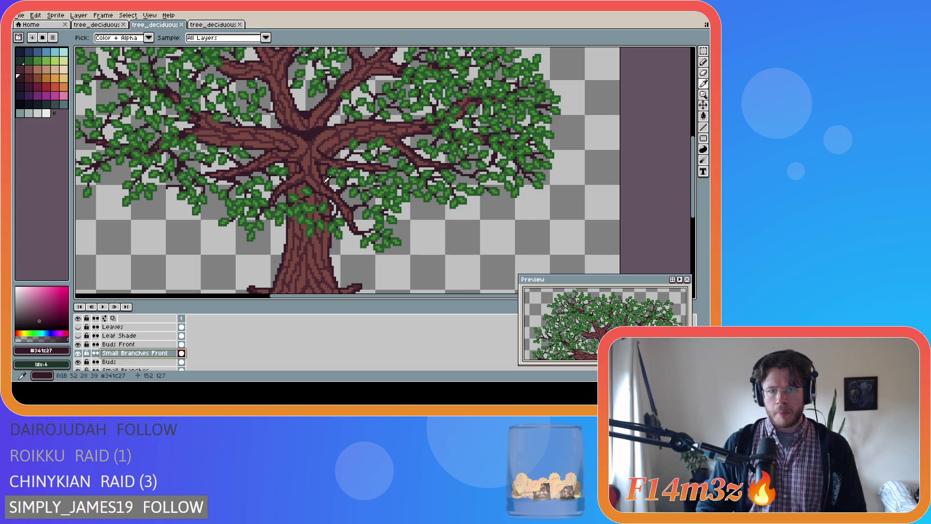
{"action": "key", "text": "b"}
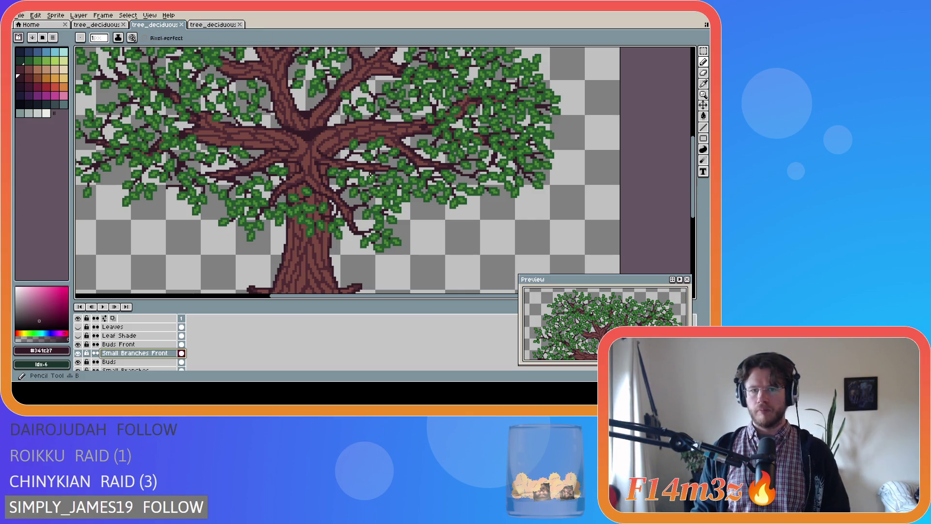
{"action": "mouse_move", "coordinate": [359, 166]}
{"action": "left_mouse_down"}
{"action": "mouse_move", "coordinate": [380, 168]}
{"action": "mouse_move", "coordinate": [351, 156]}
{"action": "left_mouse_up"}
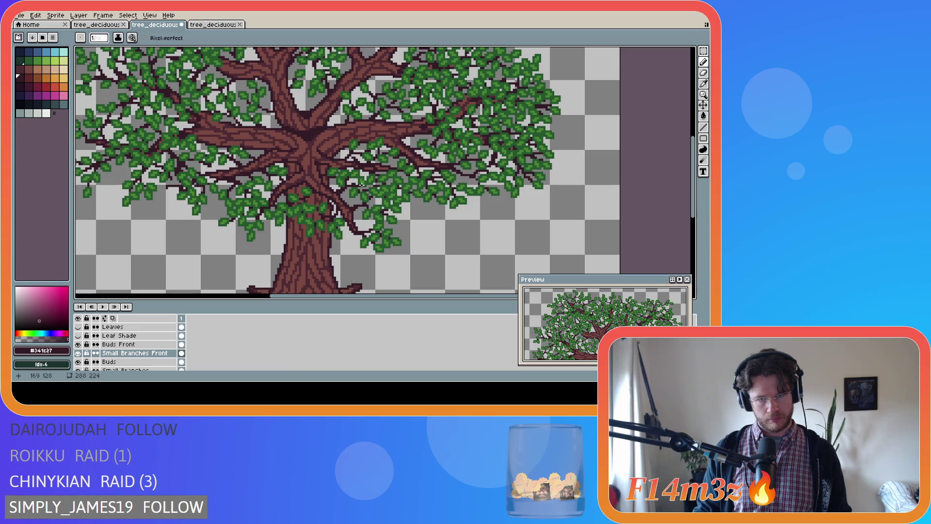
{"action": "scroll", "coordinate": [96, 349], "scroll_direction": "down", "scroll_amount": 3}
{"action": "scroll", "coordinate": [80, 359], "scroll_direction": "down", "scroll_amount": 1}
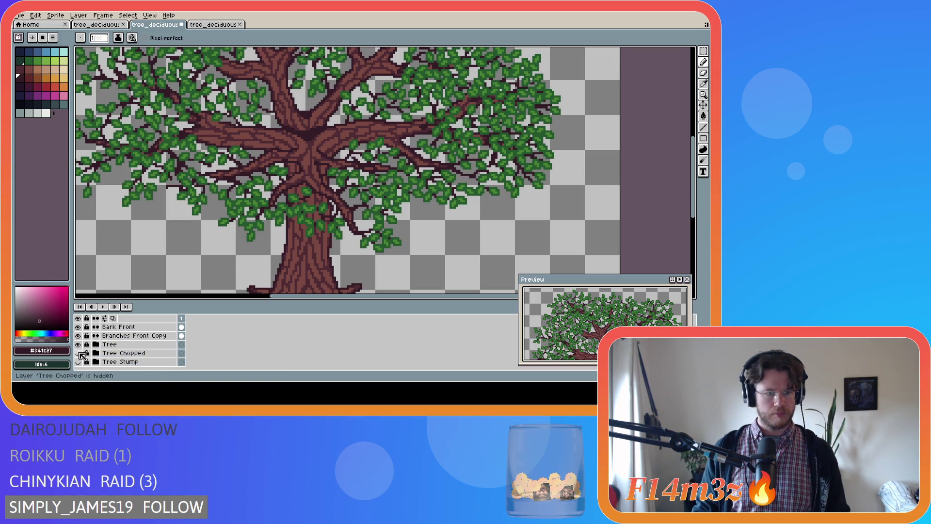
Toggle the Tree and Branches Front Copy layers on and off to compare the branches.
{"action": "left_click", "coordinate": [78, 344]}
{"action": "left_click", "coordinate": [78, 344]}
{"action": "left_click", "coordinate": [79, 344]}
{"action": "left_click", "coordinate": [78, 344]}
{"action": "left_click", "coordinate": [79, 345]}
{"action": "left_click", "coordinate": [78, 345]}
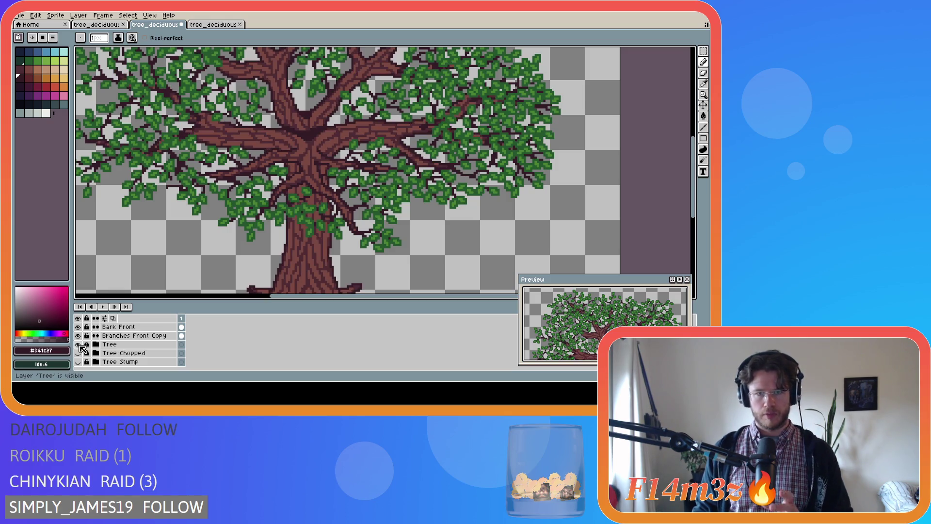
{"action": "left_click", "coordinate": [77, 336]}
{"action": "left_click", "coordinate": [78, 336]}
{"action": "left_click", "coordinate": [77, 336]}
{"action": "left_click", "coordinate": [78, 337]}
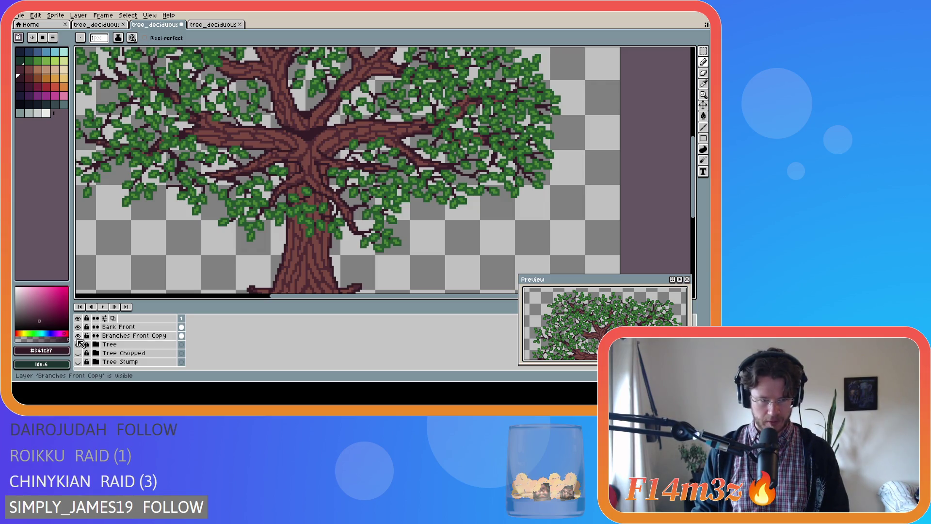
Expand the Tree group to inspect the Rear Roots layer, then collapse it.
{"action": "left_click", "coordinate": [116, 344]}
{"action": "left_click", "coordinate": [96, 344]}
{"action": "scroll", "coordinate": [140, 350], "scroll_direction": "down", "scroll_amount": 1}
{"action": "left_click", "coordinate": [139, 361]}
{"action": "scroll", "coordinate": [142, 348], "scroll_direction": "up", "scroll_amount": 1}
{"action": "scroll", "coordinate": [144, 349], "scroll_direction": "down", "scroll_amount": 3}
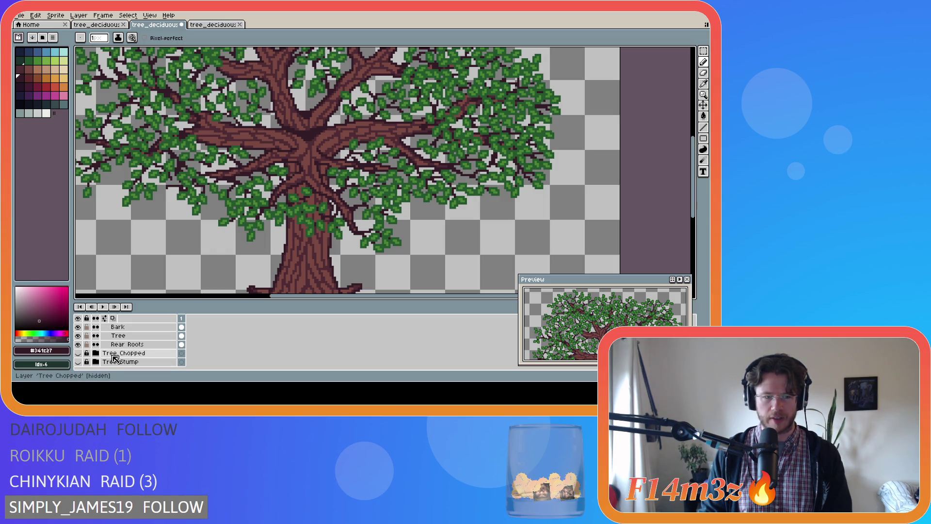
{"action": "scroll", "coordinate": [106, 352], "scroll_direction": "up", "scroll_amount": 1}
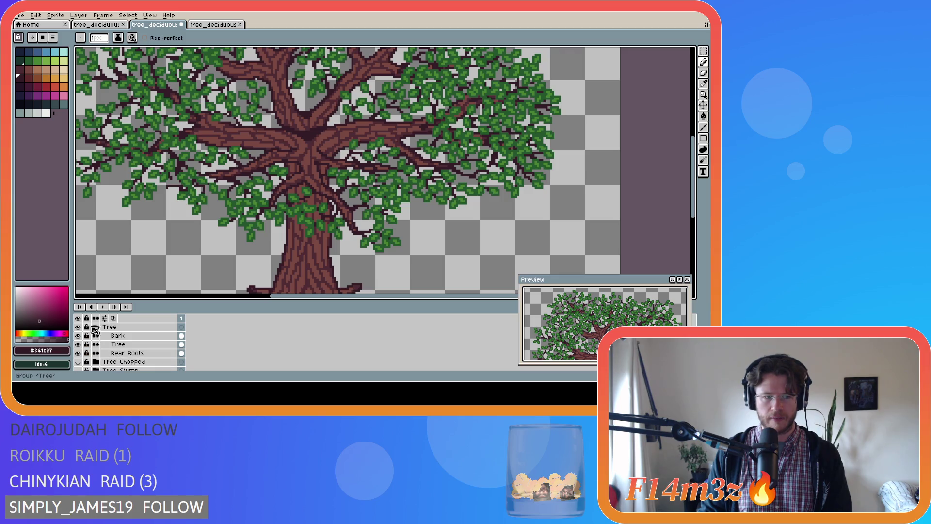
{"action": "left_click", "coordinate": [96, 326]}
{"action": "scroll", "coordinate": [92, 342], "scroll_direction": "up", "scroll_amount": 3}
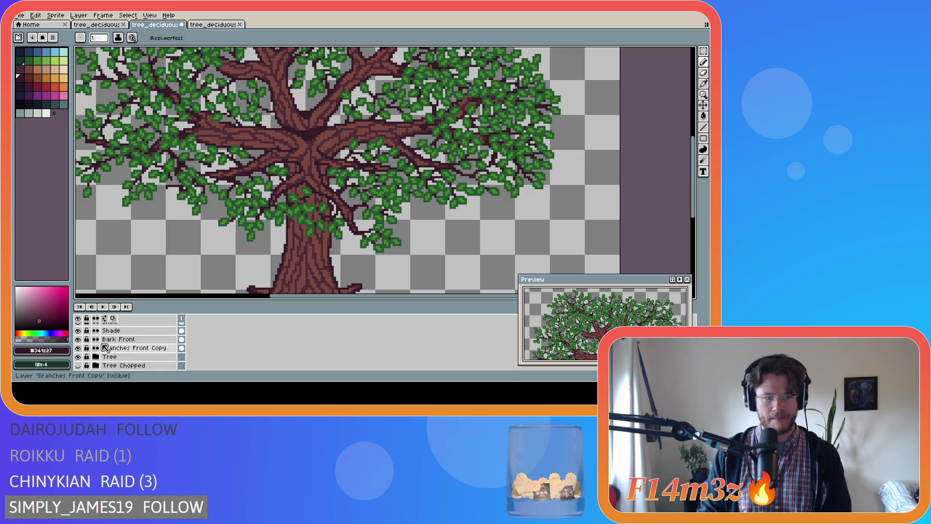
Compare Bark Front, Branches Front Copy and Tree visibility, leaving Bark Front and Branches Front Copy hidden.
{"action": "left_click", "coordinate": [78, 340]}
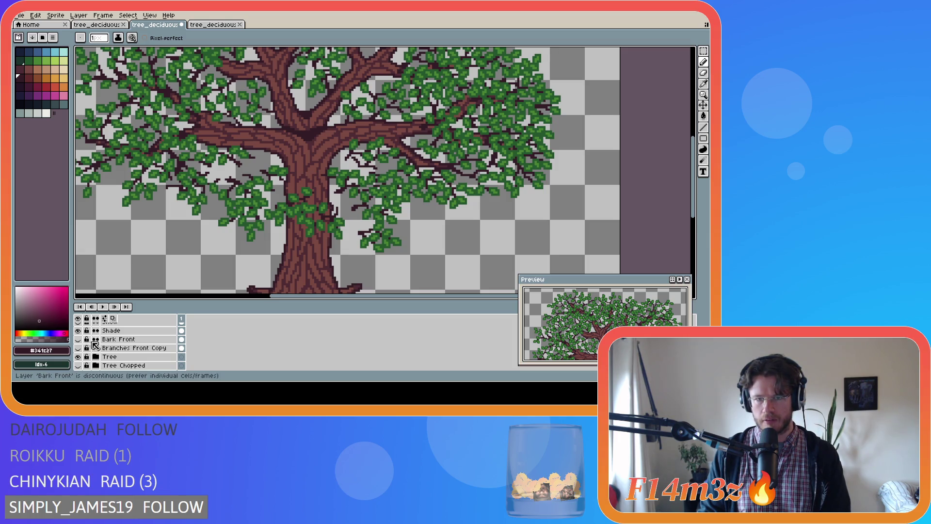
{"action": "scroll", "coordinate": [383, 166], "scroll_direction": "up", "scroll_amount": 1}
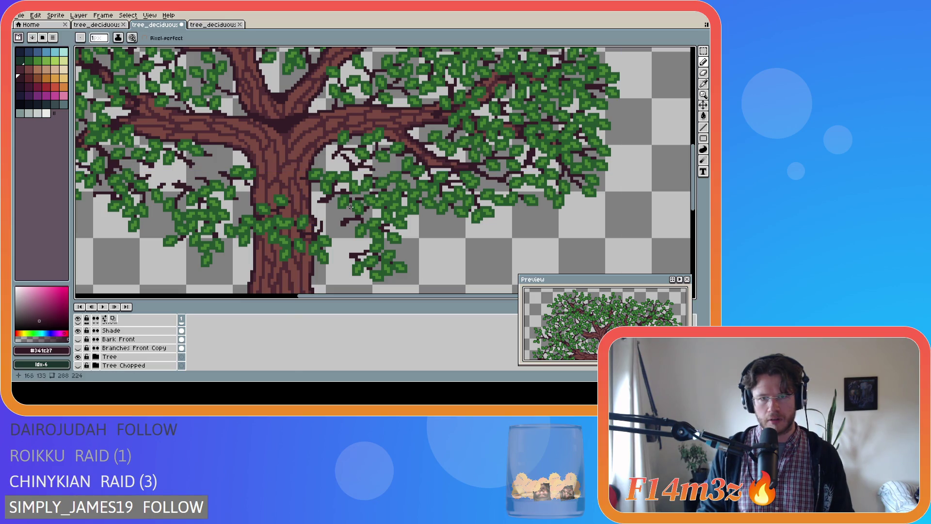
{"action": "left_click", "coordinate": [78, 348]}
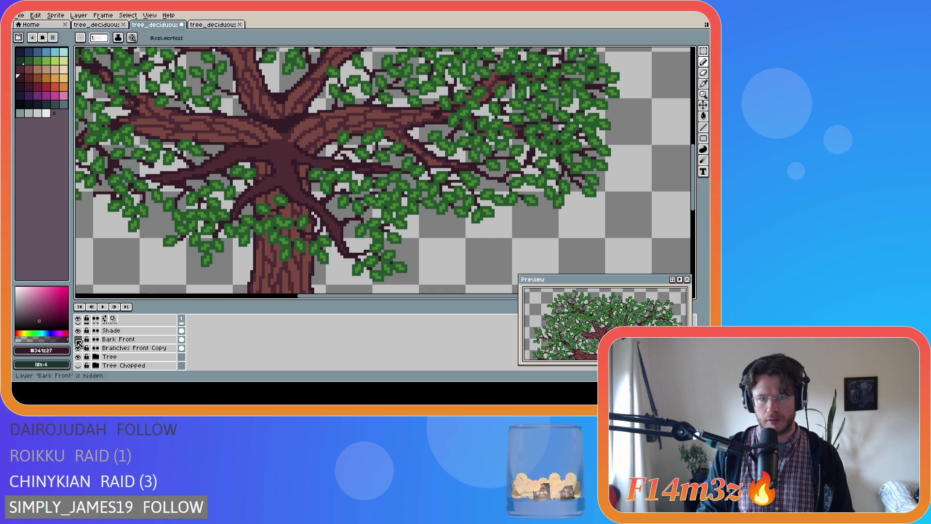
{"action": "left_click", "coordinate": [78, 348]}
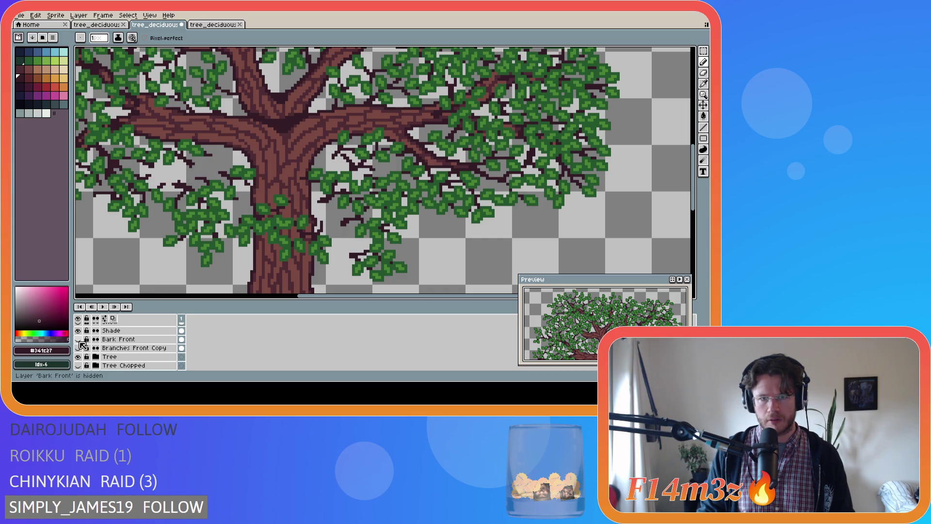
{"action": "left_click", "coordinate": [78, 348]}
{"action": "left_click", "coordinate": [80, 350]}
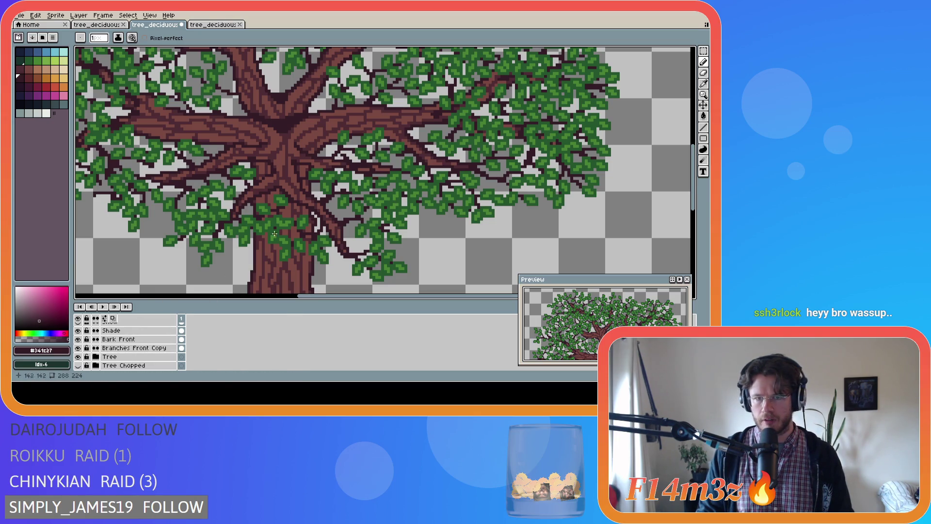
{"action": "left_click", "coordinate": [78, 357]}
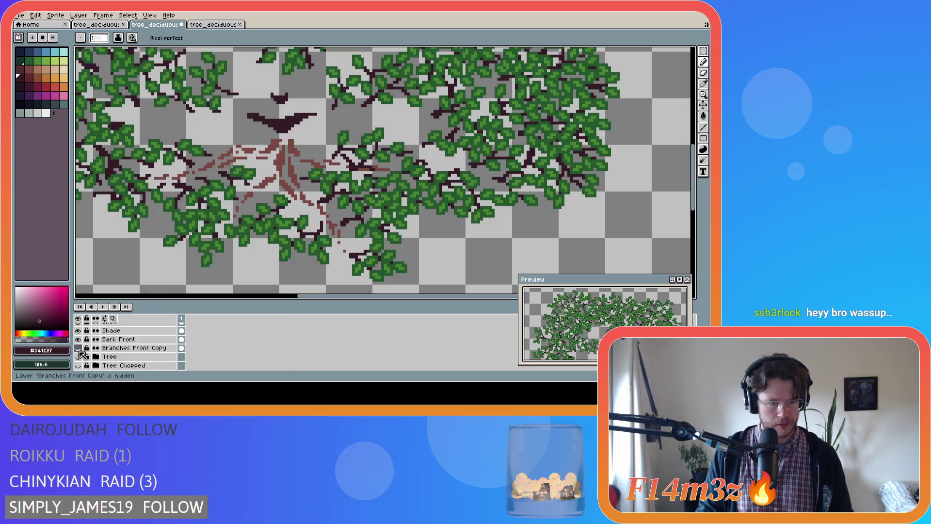
{"action": "left_click", "coordinate": [78, 357]}
{"action": "left_click", "coordinate": [79, 348]}
{"action": "left_click", "coordinate": [78, 339]}
{"action": "left_click", "coordinate": [78, 339]}
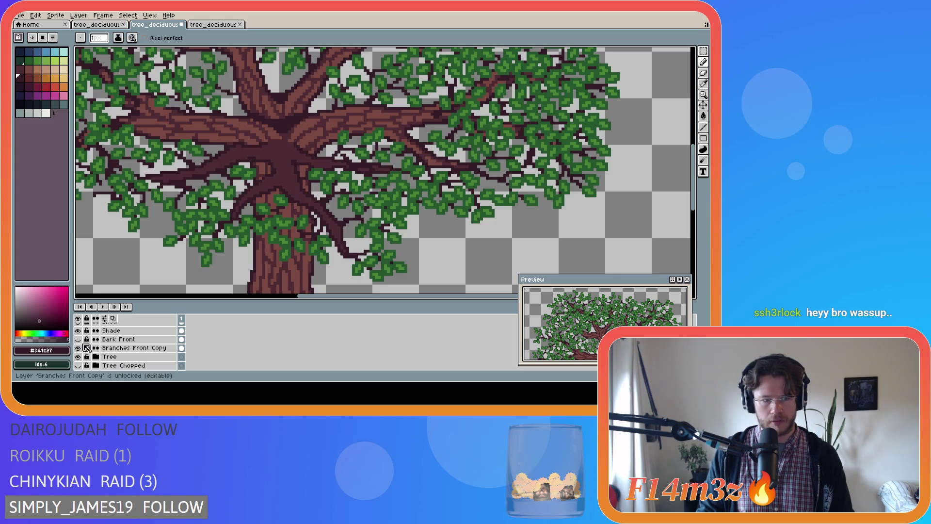
{"action": "left_click", "coordinate": [79, 356]}
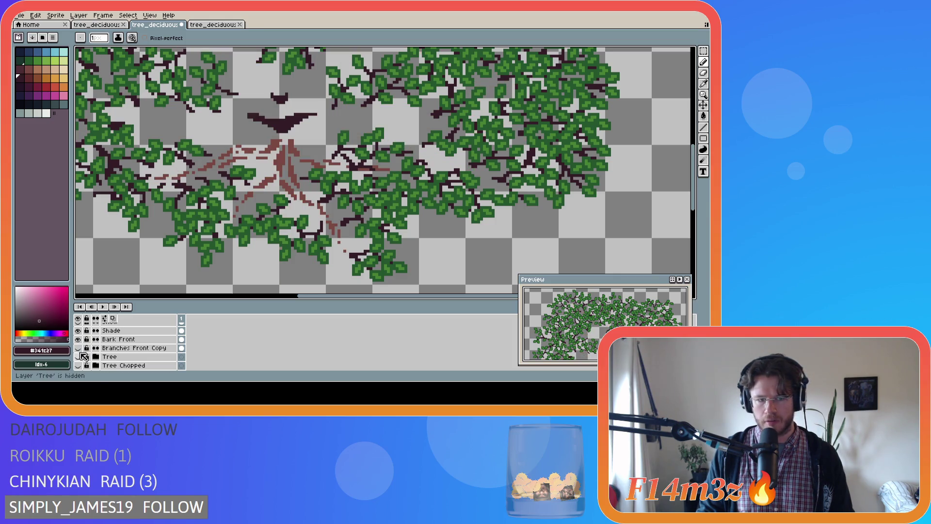
{"action": "left_click", "coordinate": [79, 357]}
{"action": "left_click", "coordinate": [79, 339]}
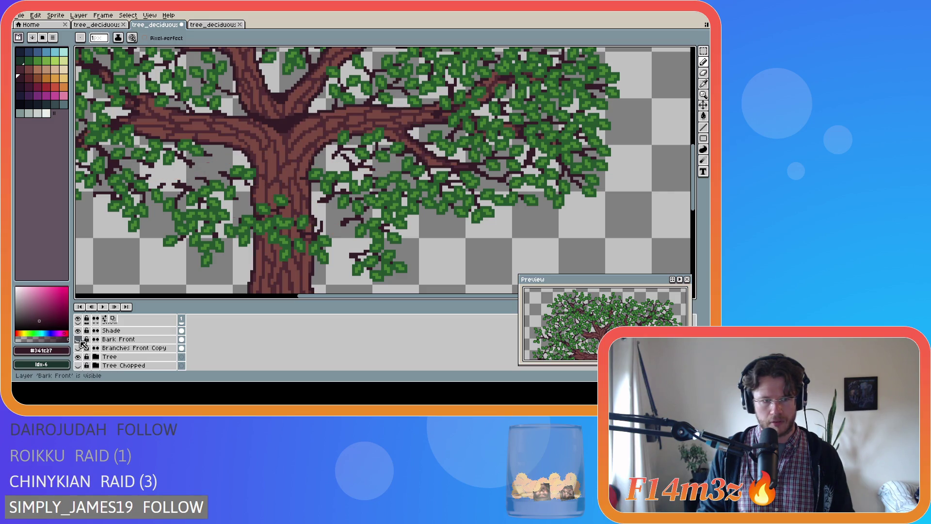
Undo the last edit, sample leaf green #468232, and show Bark Front again.
{"action": "key", "text": "v"}
{"action": "key", "text": "ctrl+z"}
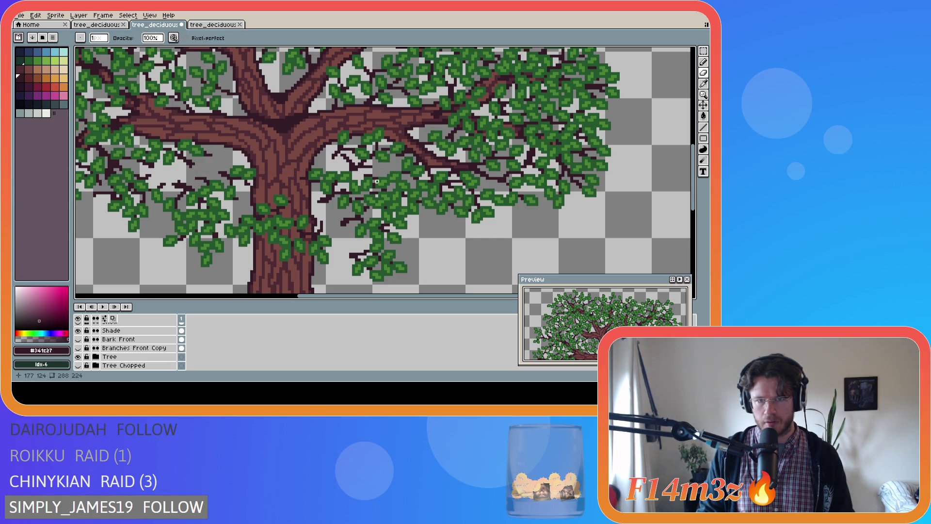
{"action": "key", "text": "i"}
{"action": "left_click", "coordinate": [386, 152], "text": "alt"}
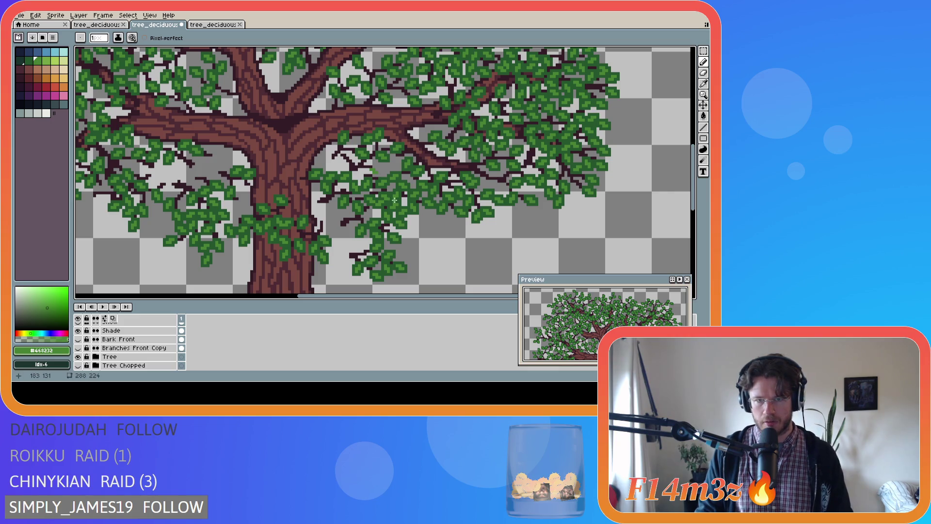
{"action": "left_click", "coordinate": [78, 339]}
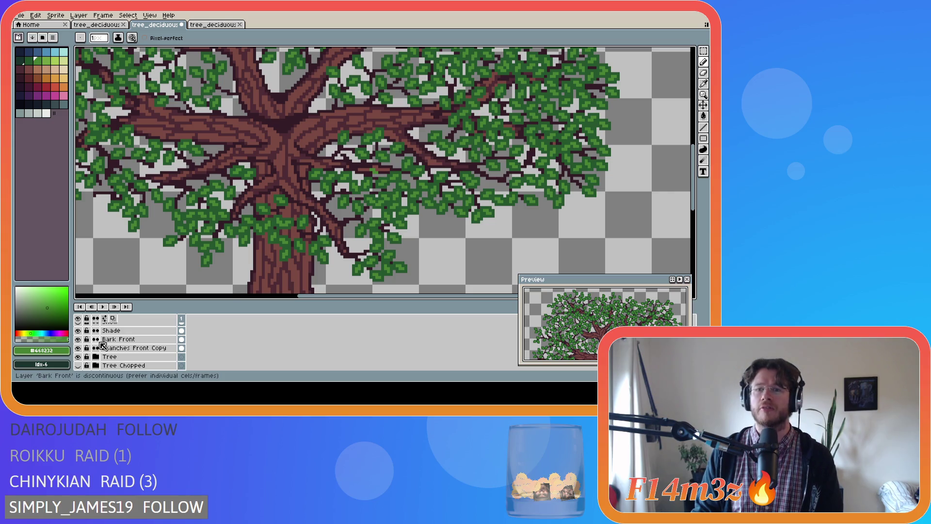
{"action": "scroll", "coordinate": [220, 254], "scroll_direction": "down", "scroll_amount": 2}
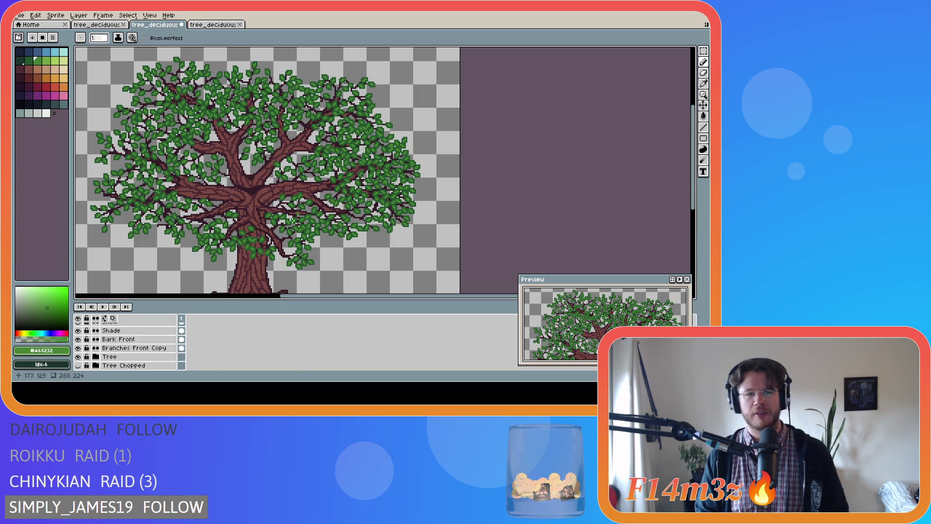
Zoom in and out on the canvas, settling on a closer view of the leafy right branches.
{"action": "scroll", "coordinate": [397, 193], "scroll_direction": "up", "scroll_amount": 1}
{"action": "scroll", "coordinate": [378, 199], "scroll_direction": "down", "scroll_amount": 2}
{"action": "scroll", "coordinate": [348, 208], "scroll_direction": "up", "scroll_amount": 3}
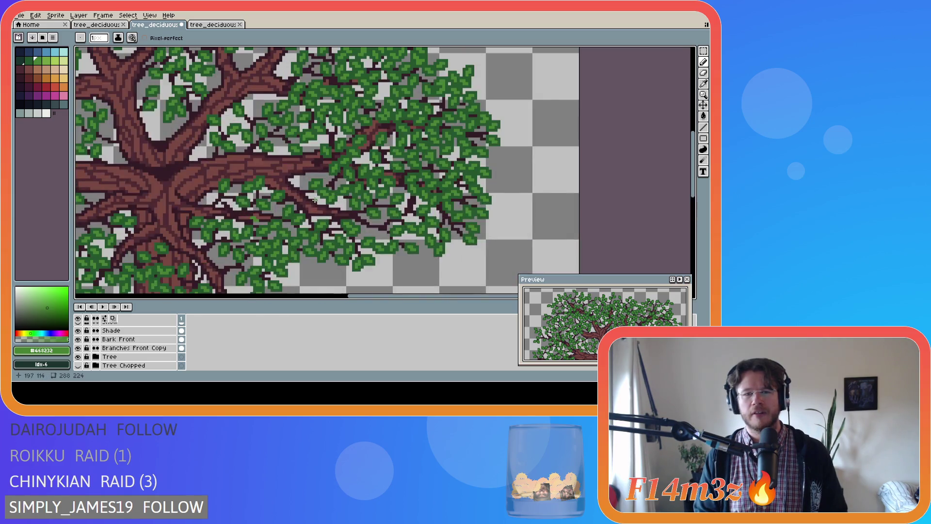
{"action": "scroll", "coordinate": [348, 208], "scroll_direction": "up", "scroll_amount": 1}
{"action": "scroll", "coordinate": [344, 213], "scroll_direction": "up", "scroll_amount": 1}
{"action": "scroll", "coordinate": [339, 216], "scroll_direction": "down", "scroll_amount": 1}
{"action": "scroll", "coordinate": [339, 216], "scroll_direction": "down", "scroll_amount": 2}
{"action": "scroll", "coordinate": [332, 214], "scroll_direction": "up", "scroll_amount": 1}
{"action": "scroll", "coordinate": [296, 207], "scroll_direction": "down", "scroll_amount": 1}
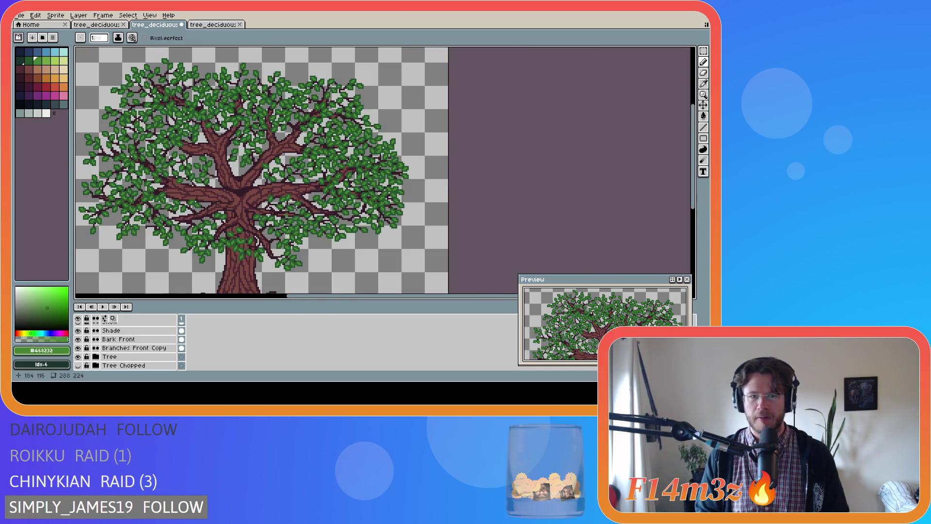
{"action": "scroll", "coordinate": [303, 201], "scroll_direction": "up", "scroll_amount": 2}
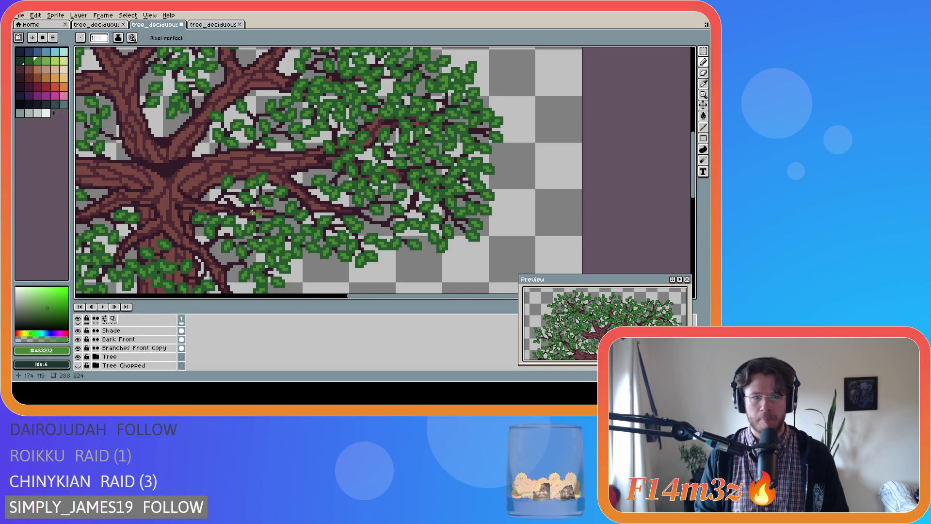
{"action": "scroll", "coordinate": [257, 212], "scroll_direction": "up", "scroll_amount": 1}
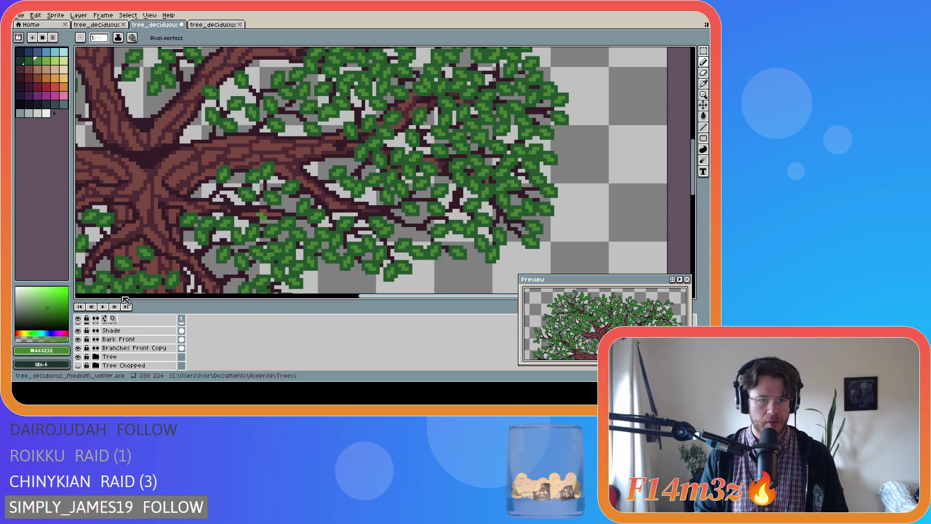
Hide the Branches Front Copy and Bark Front layers.
{"action": "left_click", "coordinate": [78, 357]}
{"action": "left_click", "coordinate": [78, 356]}
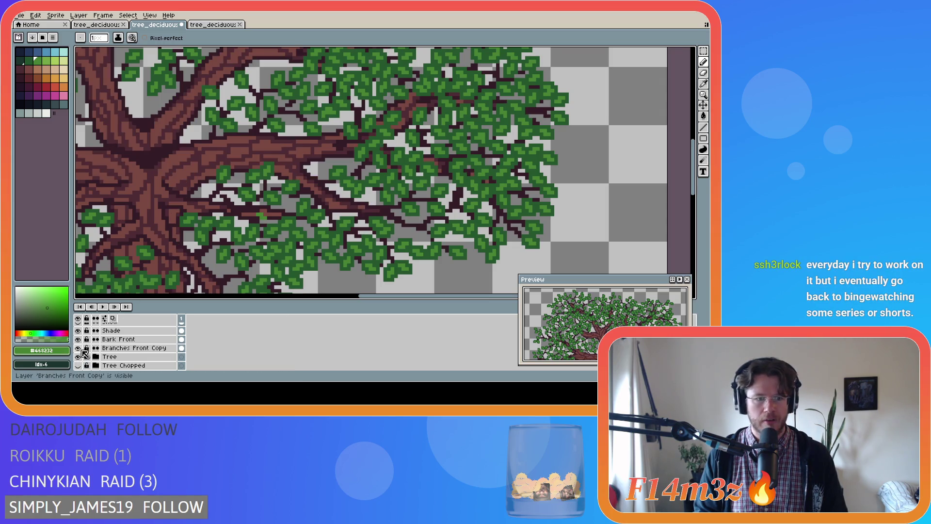
{"action": "left_click", "coordinate": [78, 348]}
{"action": "left_click", "coordinate": [78, 339]}
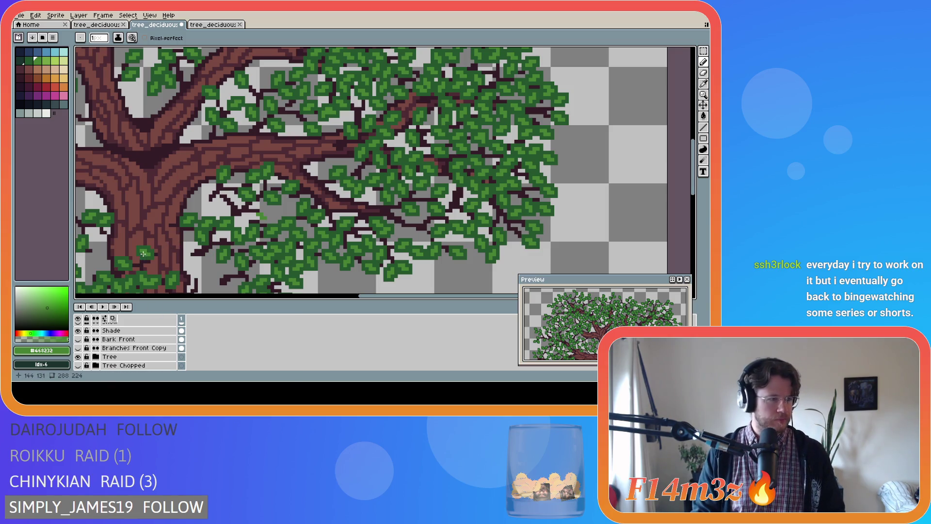
Zoom in and dot two green pixels on an inner branch.
{"action": "scroll", "coordinate": [260, 216], "scroll_direction": "up", "scroll_amount": 1}
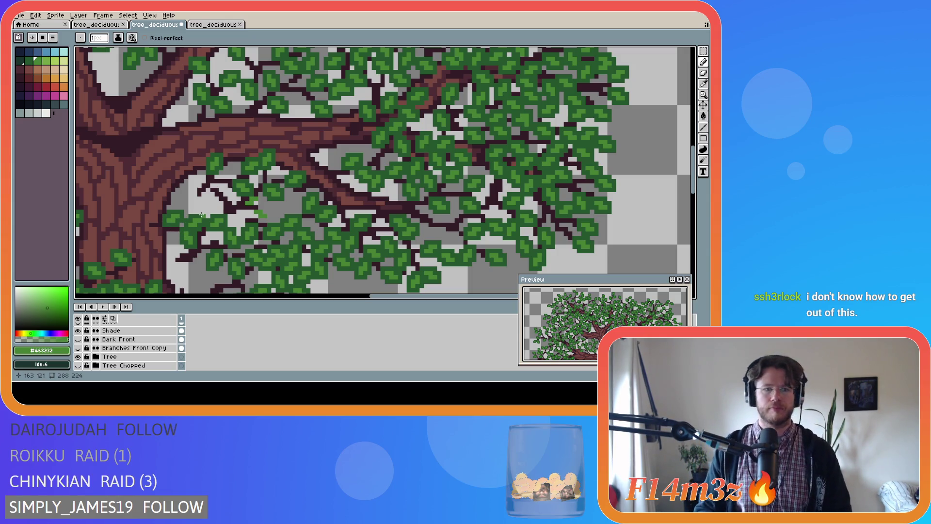
{"action": "left_click", "coordinate": [212, 185]}
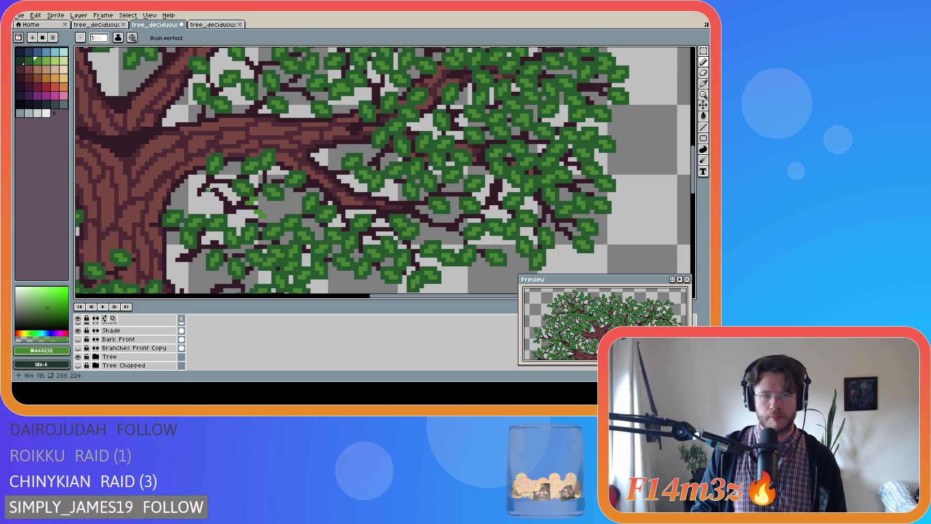
{"action": "left_click", "coordinate": [204, 181]}
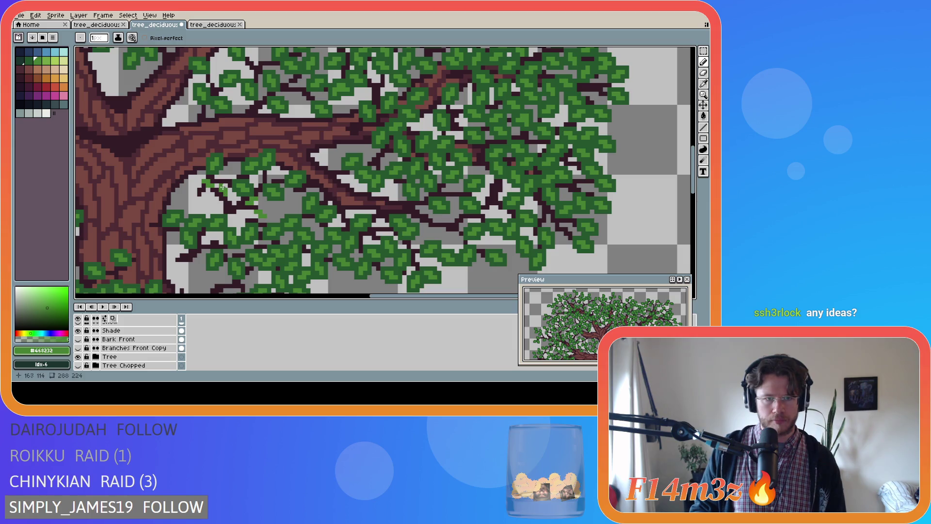
{"action": "key", "text": "v"}
{"action": "key", "text": "b"}
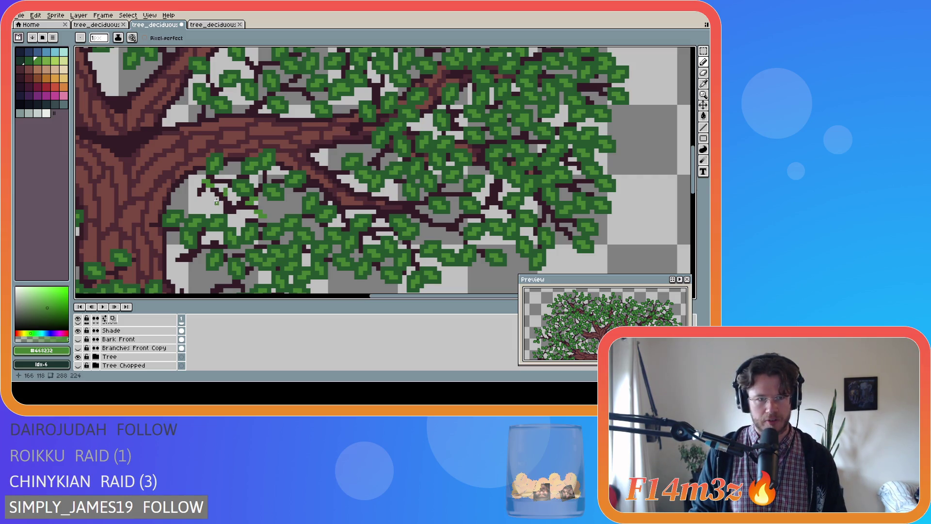
Dot two green bud pixels on the thin branch left of centre, checking the layer bounds.
{"action": "key", "text": "ctrl"}
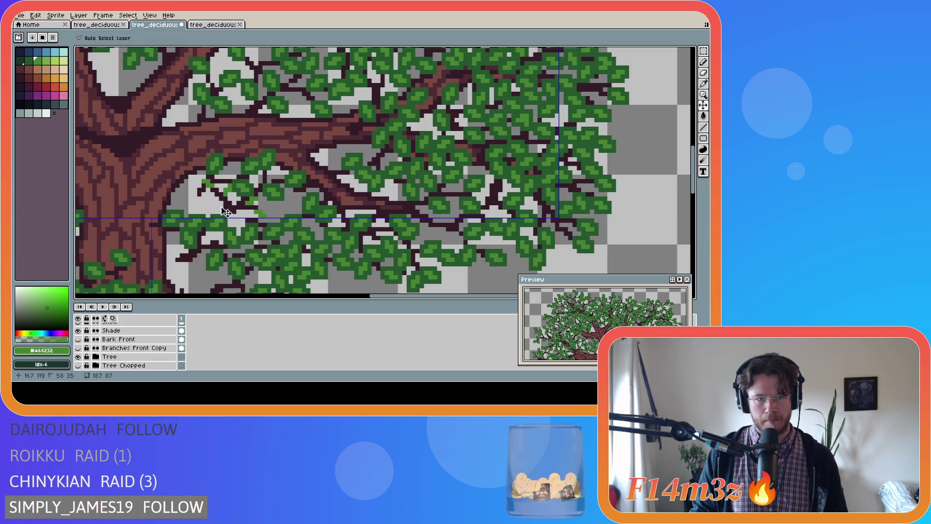
{"action": "left_click", "coordinate": [212, 206]}
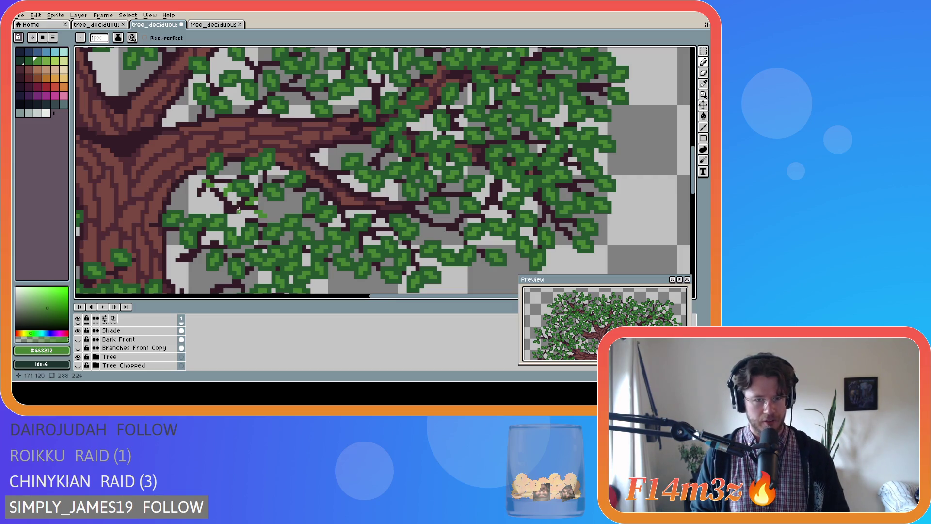
{"action": "left_click", "coordinate": [212, 201]}
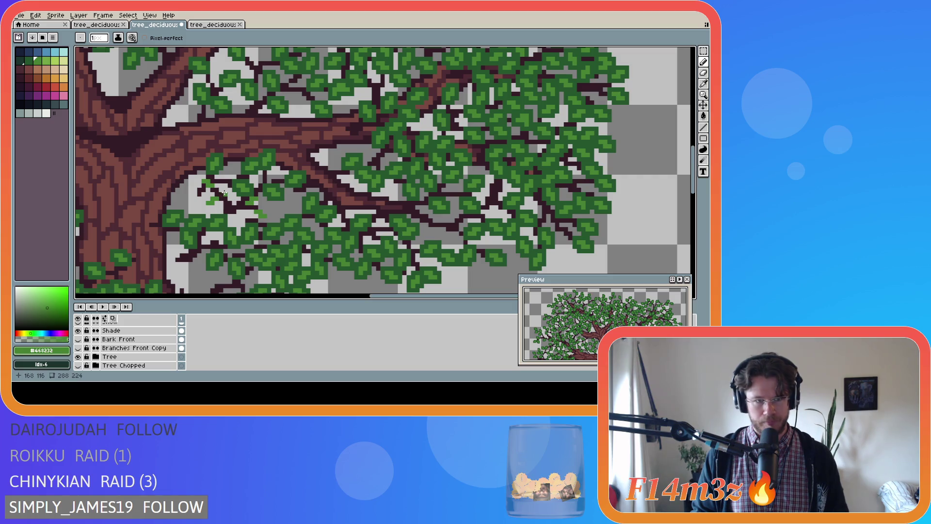
{"action": "key", "text": "v"}
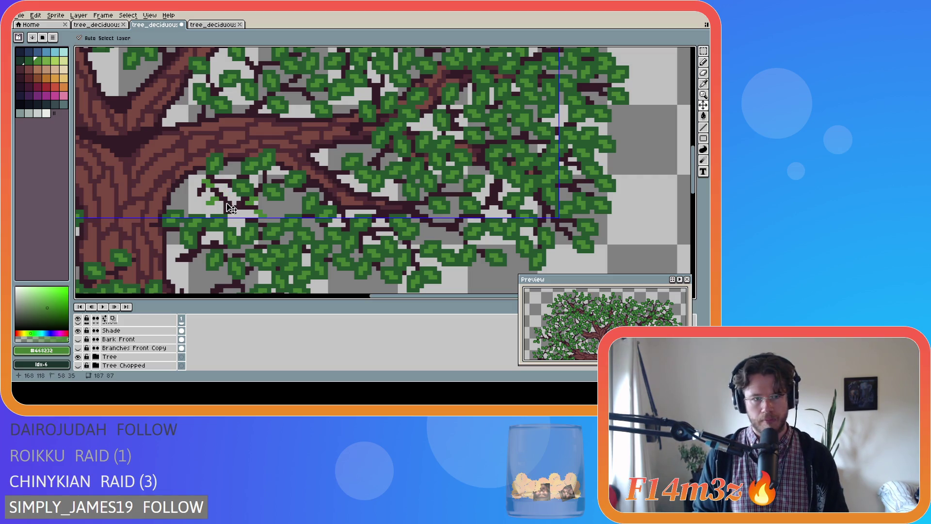
{"action": "key", "text": "b"}
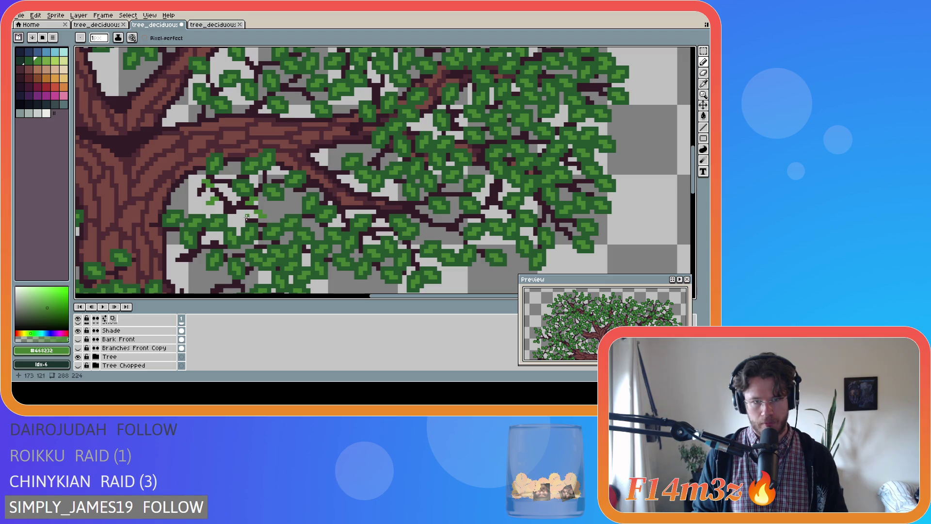
{"action": "scroll", "coordinate": [97, 349], "scroll_direction": "down", "scroll_amount": 1}
Toggle Bark Front visibility and hide Branches Front Copy, leaving Bark Front hidden.
{"action": "left_click", "coordinate": [77, 330]}
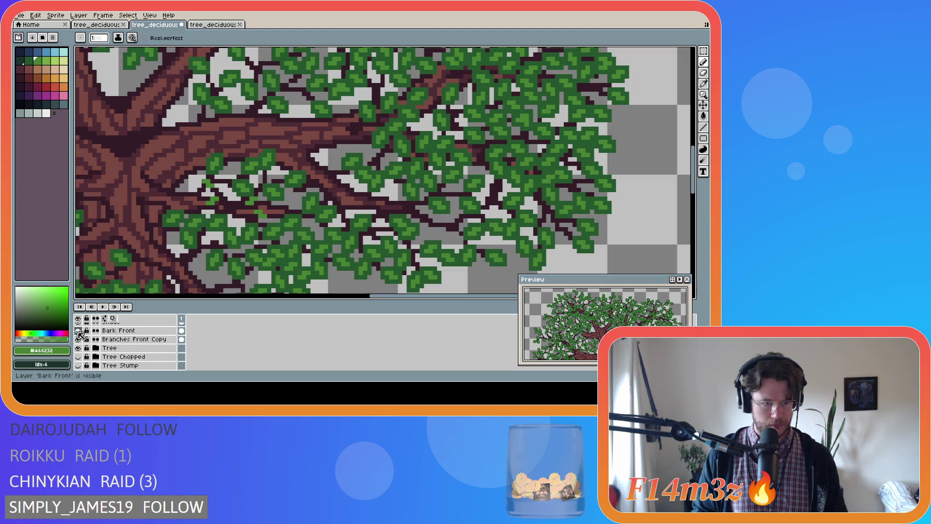
{"action": "left_click", "coordinate": [78, 331]}
{"action": "left_click", "coordinate": [78, 339]}
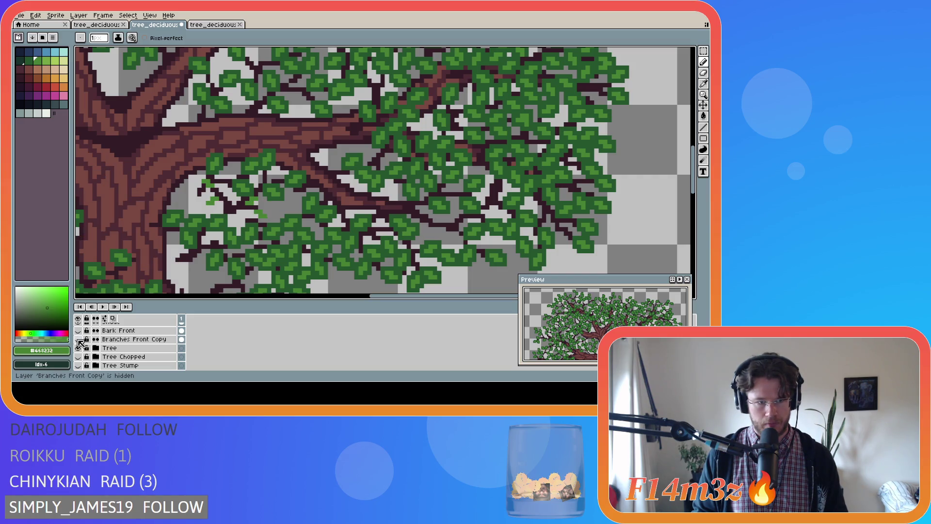
{"action": "left_click", "coordinate": [78, 331]}
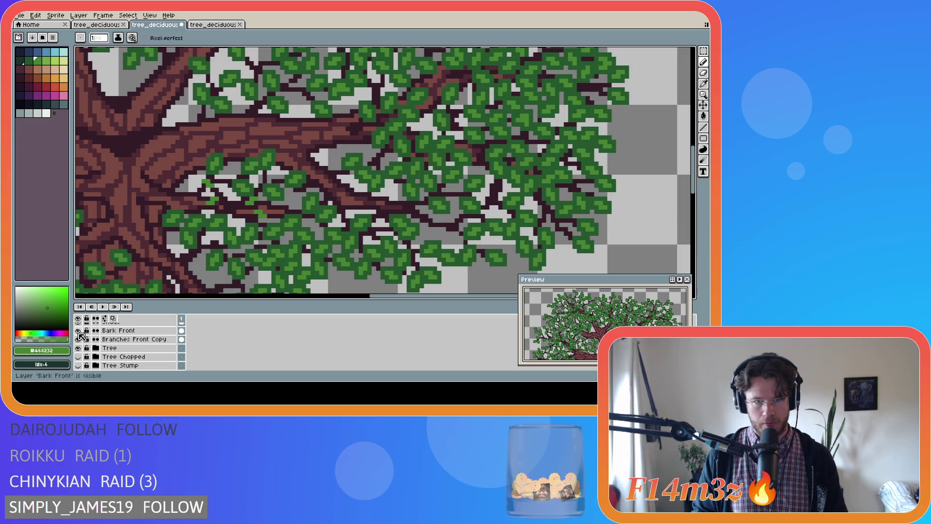
{"action": "left_click", "coordinate": [78, 331]}
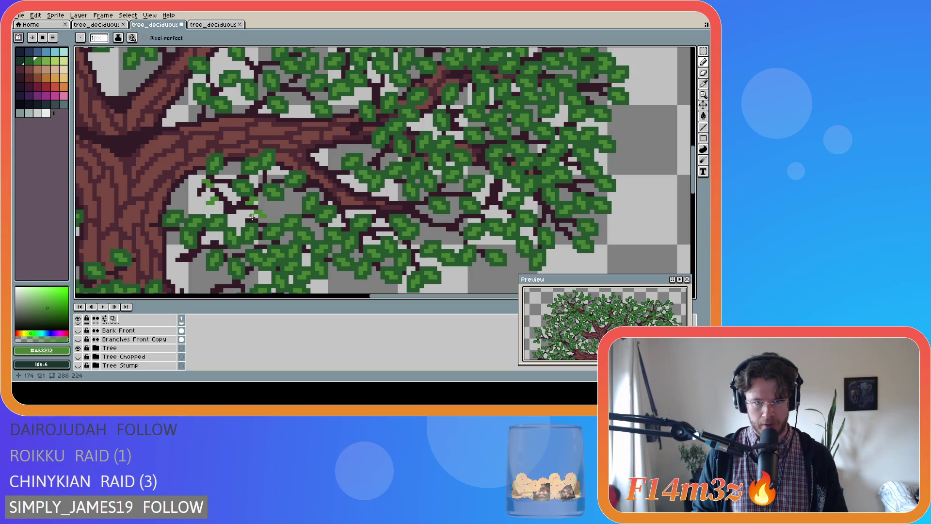
Sample branch colour #341c27, undo the stray green strokes, and return to the pencil.
{"action": "left_click", "coordinate": [186, 273], "text": "alt"}
{"action": "scroll", "coordinate": [136, 349], "scroll_direction": "up", "scroll_amount": 3}
{"action": "scroll", "coordinate": [136, 349], "scroll_direction": "up", "scroll_amount": 3}
{"action": "left_click", "coordinate": [79, 339]}
{"action": "left_click", "coordinate": [79, 340]}
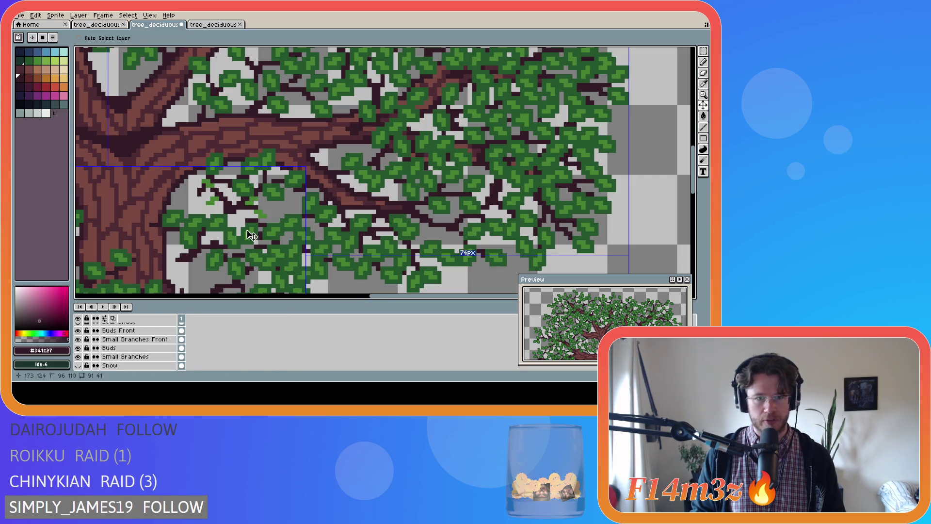
{"action": "key", "text": "ctrl+z"}
{"action": "key", "text": "ctrl+z"}
{"action": "key", "text": "ctrl+z"}
{"action": "key", "text": "b"}
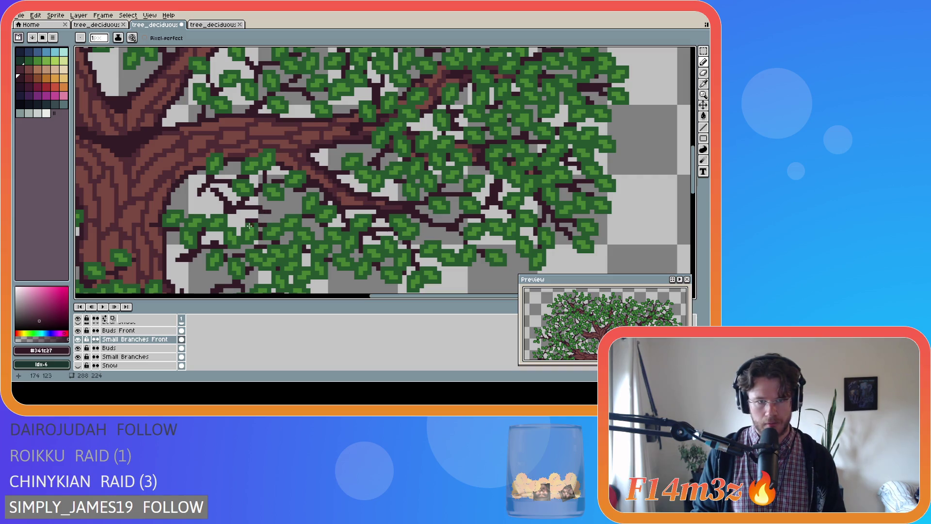
Sample leaf green #468232 and dot green pixels along the thin branch, redoing one misplaced pixel.
{"action": "key", "text": "i"}
{"action": "left_click", "coordinate": [243, 187]}
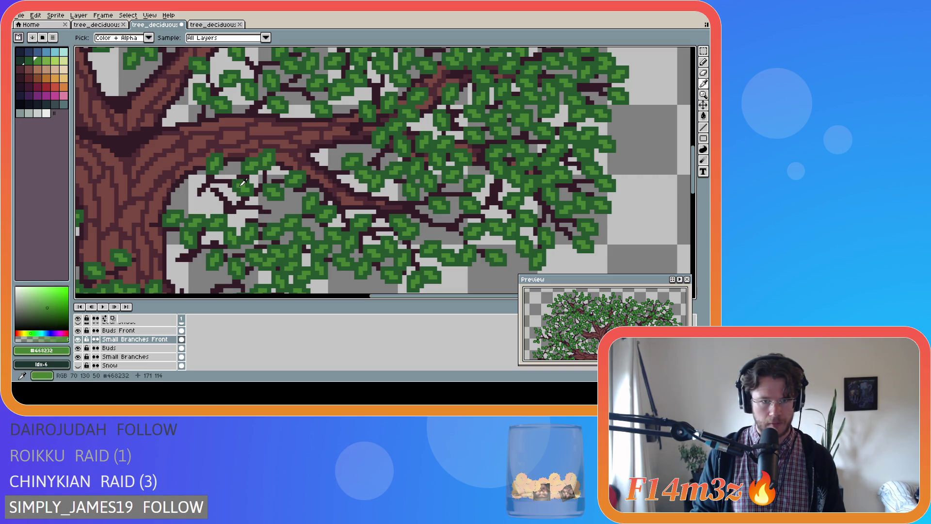
{"action": "key", "text": "v"}
{"action": "key", "text": "b"}
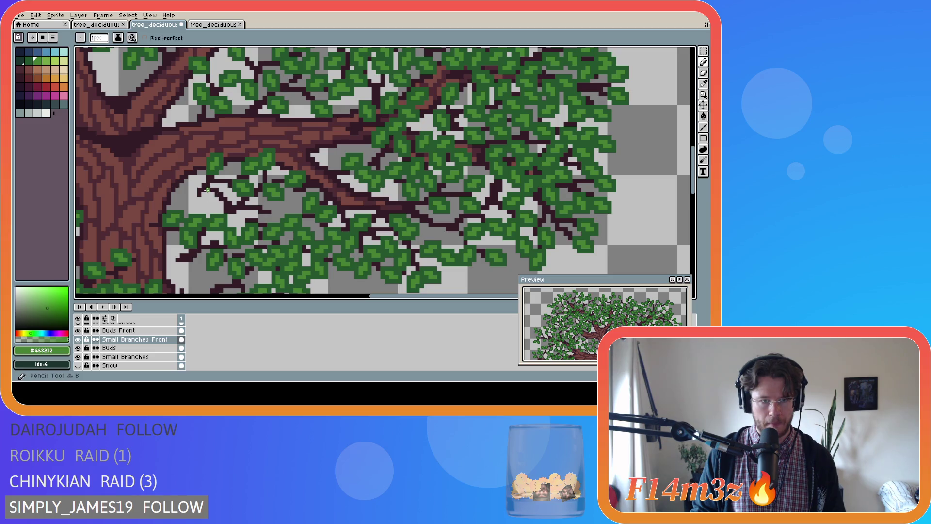
{"action": "left_click", "coordinate": [203, 190]}
{"action": "key", "text": "ctrl+z"}
{"action": "left_click", "coordinate": [207, 184]}
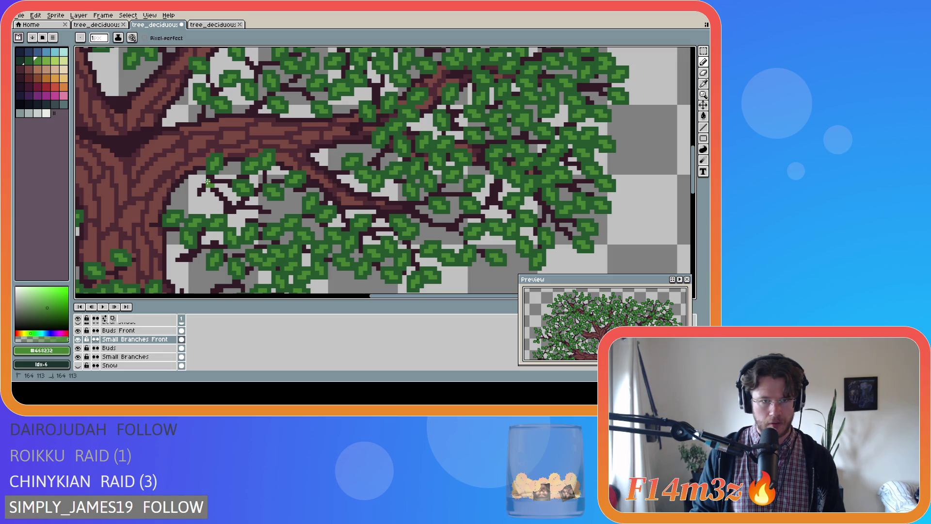
{"action": "left_click", "coordinate": [213, 199]}
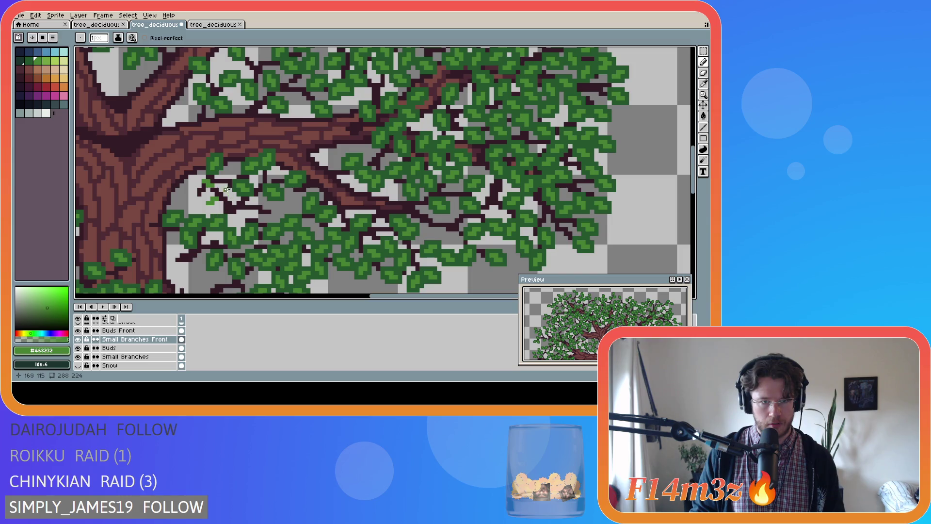
{"action": "left_click", "coordinate": [225, 189]}
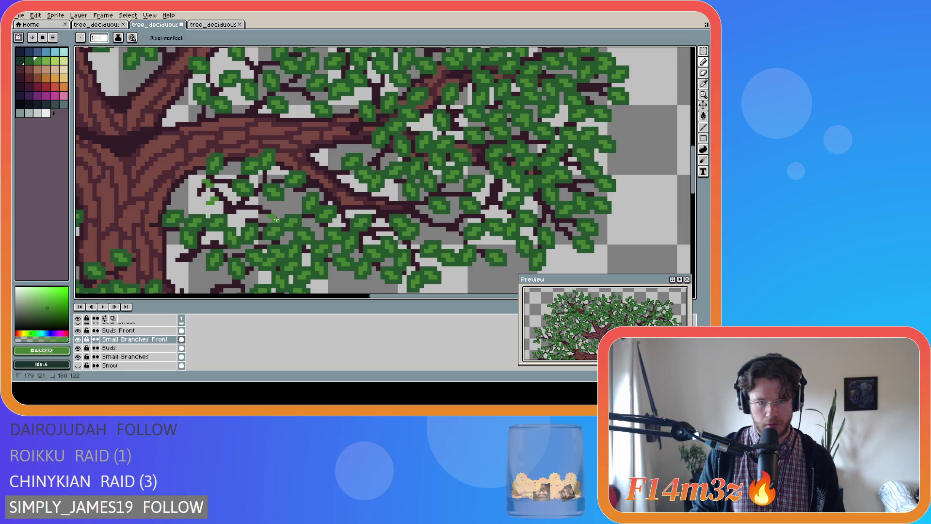
Add a short run of green leaf pixels further right along the branch.
{"action": "key", "text": "v"}
{"action": "key", "text": "b"}
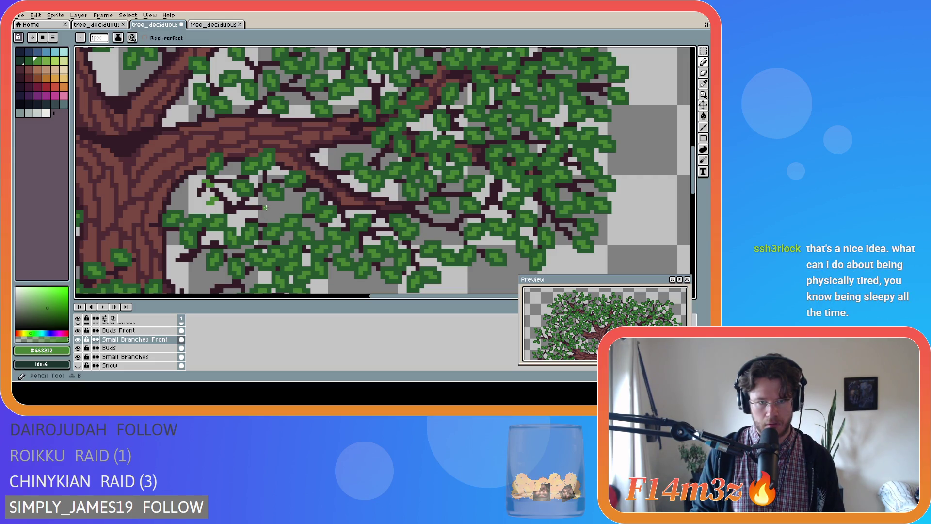
{"action": "left_click", "coordinate": [264, 207], "text": "alt"}
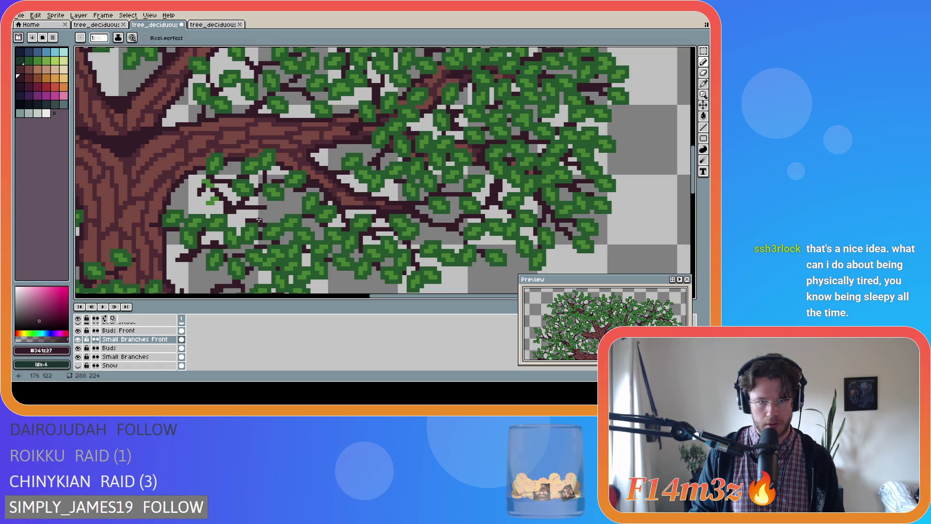
{"action": "left_click", "coordinate": [270, 208], "text": "alt"}
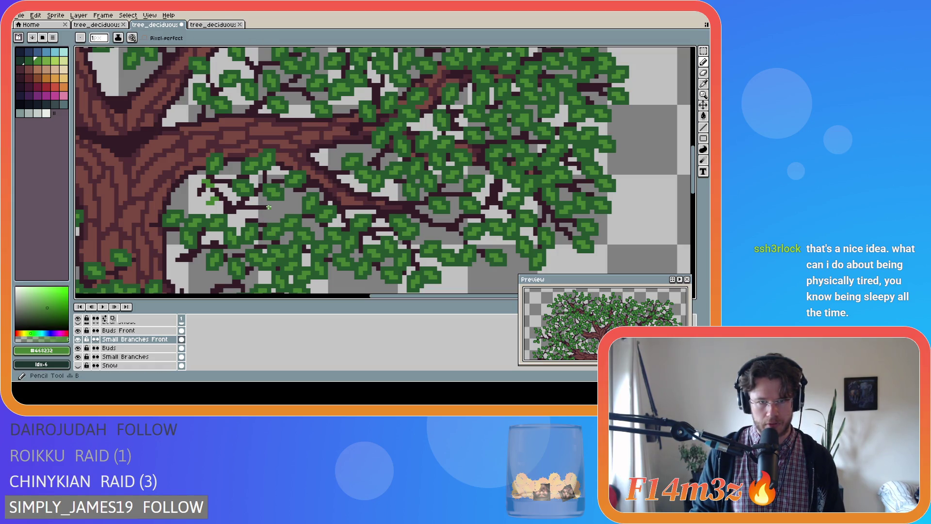
{"action": "left_click_drag", "start_coordinate": [272, 208], "coordinate": [277, 212]}
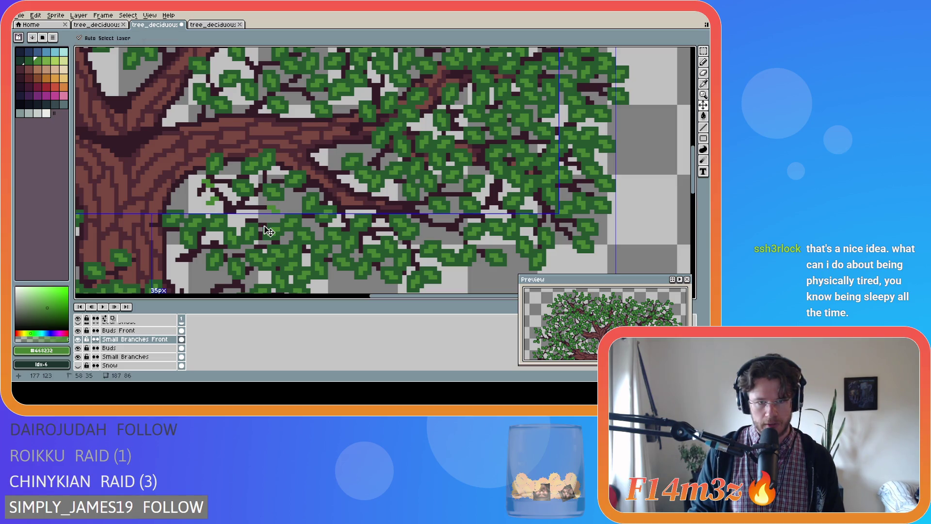